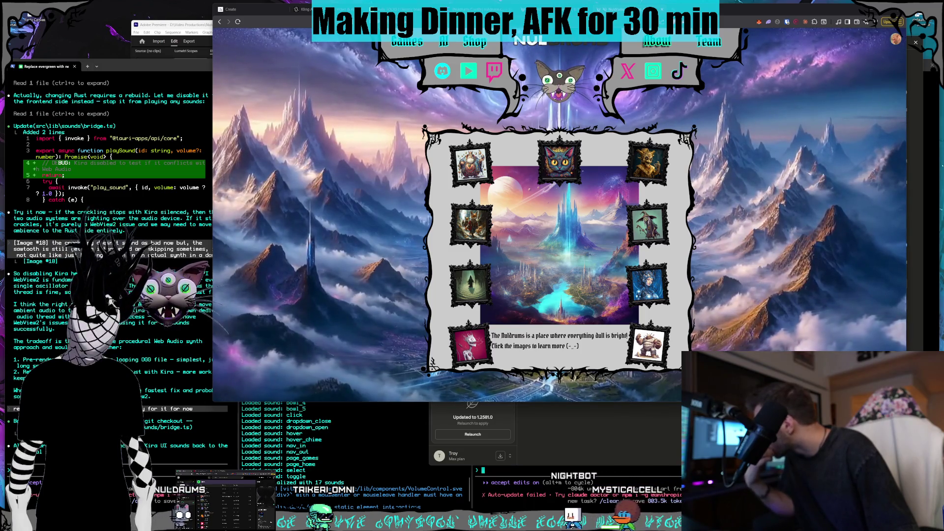
Step: Bring the taalas.com window to the front and move it up and to the right
{"action": "key", "text": "alt+Tab"}
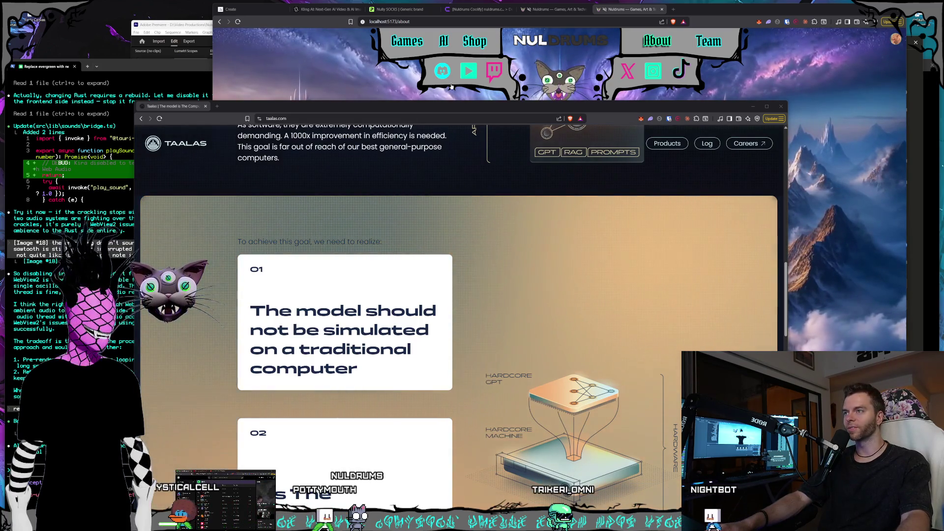
{"action": "left_click_drag", "start_coordinate": [378, 114], "coordinate": [400, 76]}
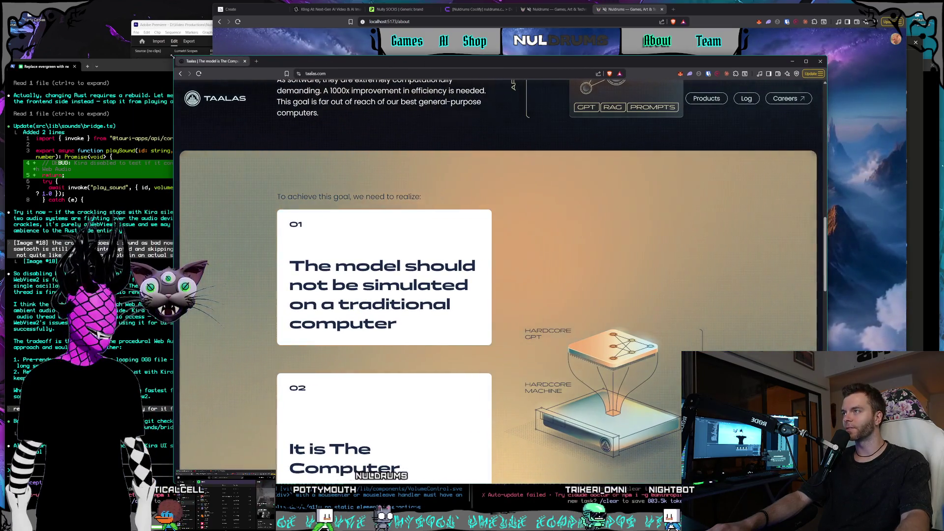
Step: Enlarge the Taalas window, shift it further right and skim the top of the homepage
{"action": "left_click_drag", "start_coordinate": [158, 65], "coordinate": [147, 39]}
{"action": "mouse_move", "coordinate": [255, 41]}
{"action": "left_mouse_down"}
{"action": "mouse_move", "coordinate": [291, 36]}
{"action": "mouse_move", "coordinate": [273, 34]}
{"action": "left_mouse_up"}
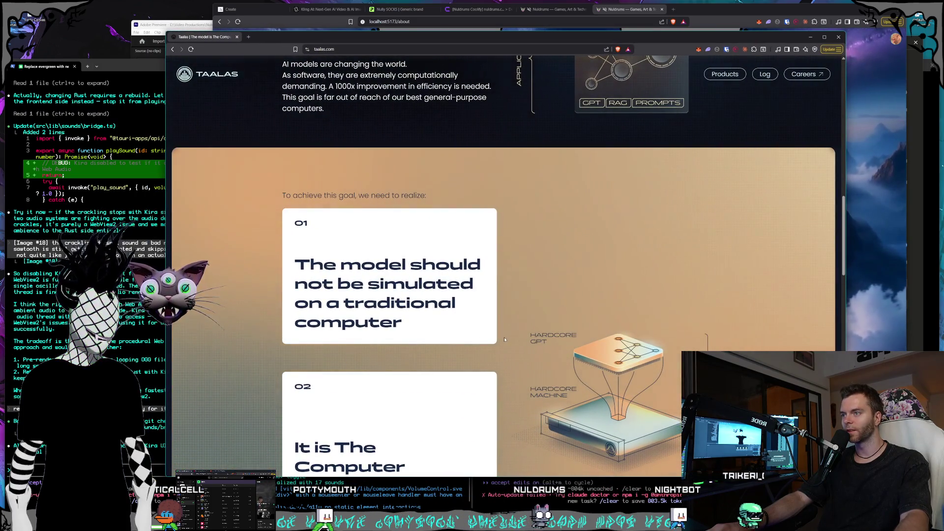
{"action": "scroll", "coordinate": [507, 339], "scroll_direction": "up", "scroll_amount": 1}
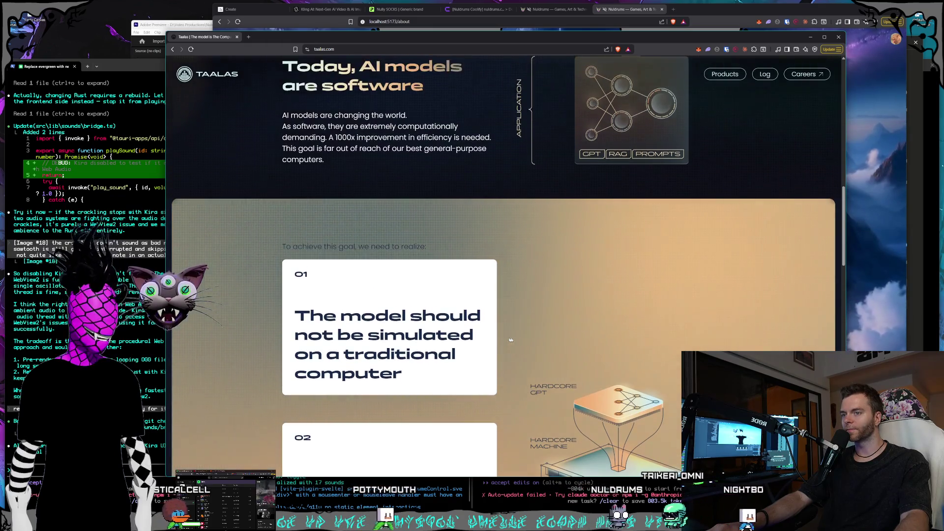
{"action": "scroll", "coordinate": [510, 340], "scroll_direction": "up", "scroll_amount": 5}
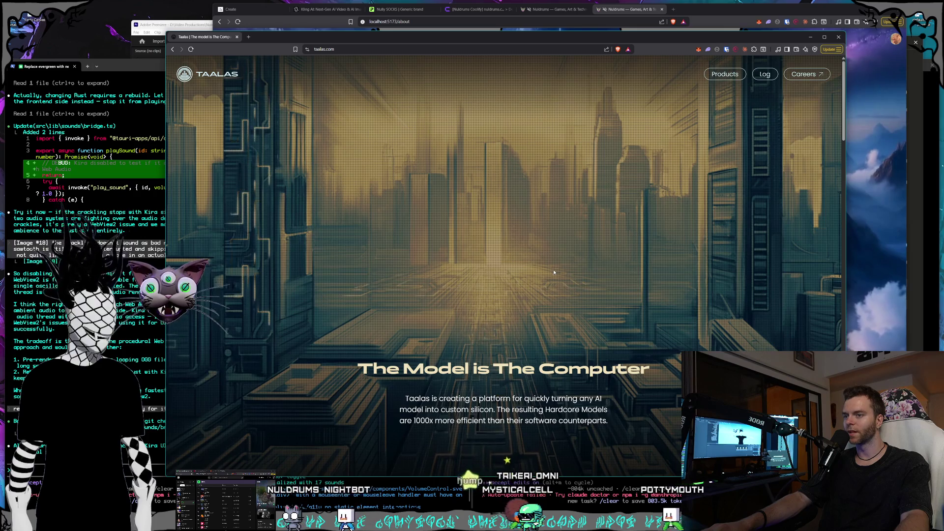
{"action": "scroll", "coordinate": [554, 270], "scroll_direction": "down", "scroll_amount": 3}
{"action": "left_click_drag", "start_coordinate": [441, 307], "coordinate": [520, 318]}
{"action": "left_click", "coordinate": [524, 314]}
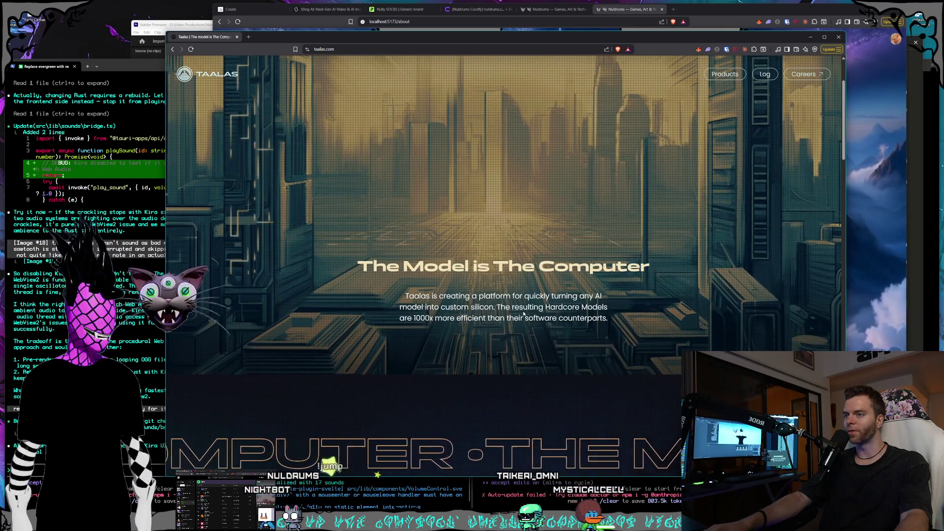
Step: Read the Taalas homepage down to its footer, then return to 'The Model is The Computer' section
{"action": "scroll", "coordinate": [524, 305], "scroll_direction": "up", "scroll_amount": 2}
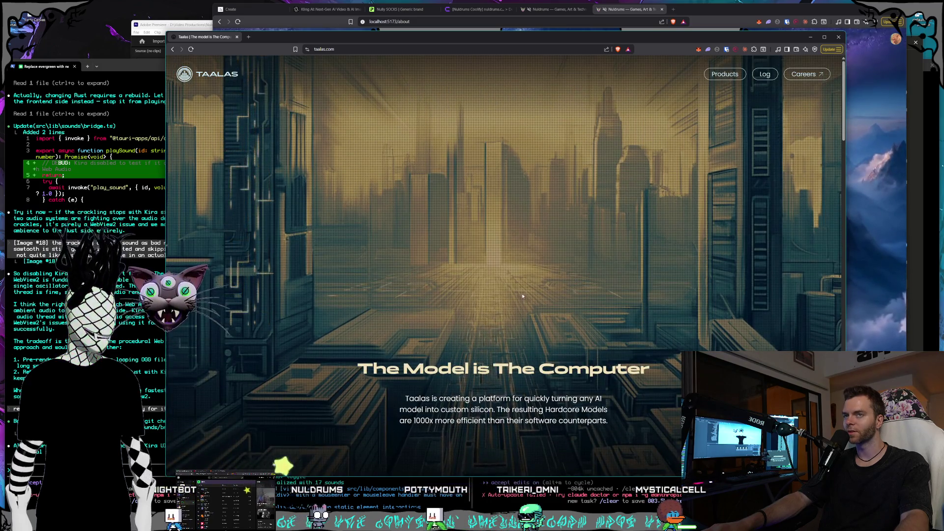
{"action": "scroll", "coordinate": [523, 296], "scroll_direction": "down", "scroll_amount": 10}
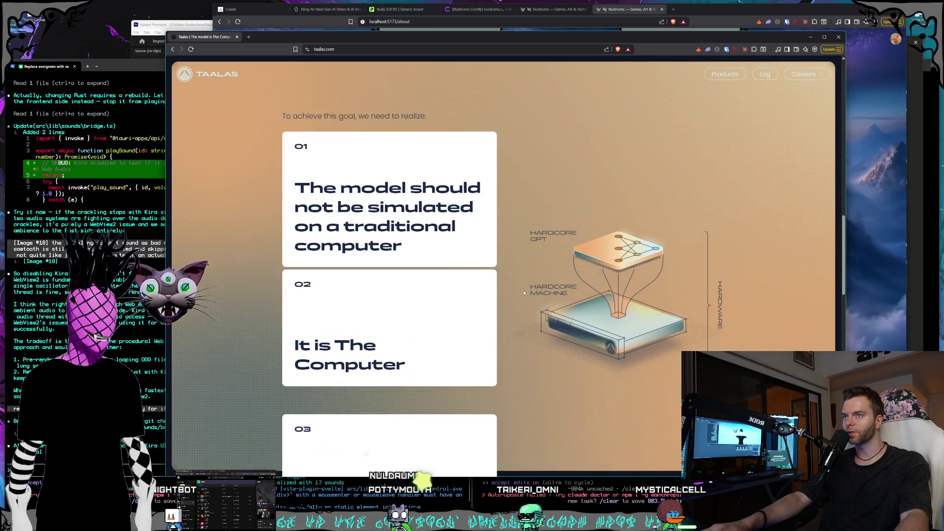
{"action": "scroll", "coordinate": [524, 293], "scroll_direction": "down", "scroll_amount": 10}
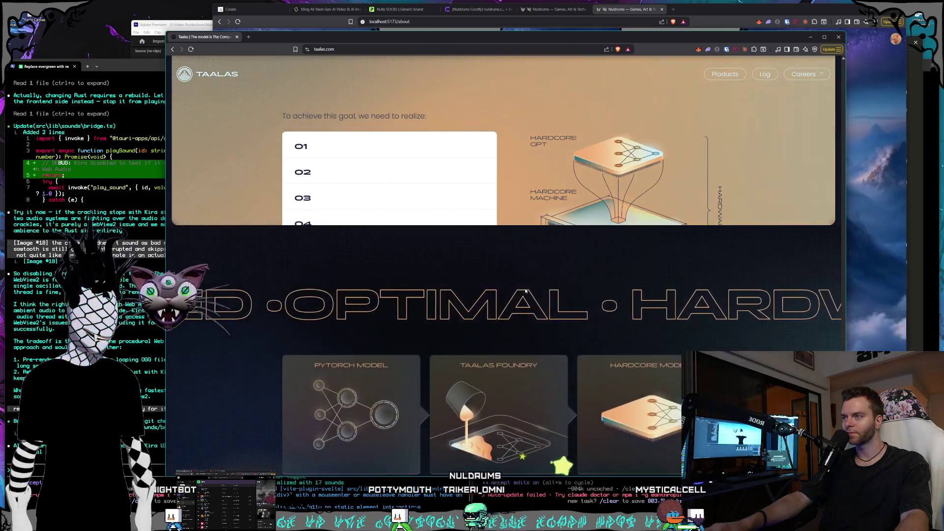
{"action": "scroll", "coordinate": [525, 291], "scroll_direction": "down", "scroll_amount": 3}
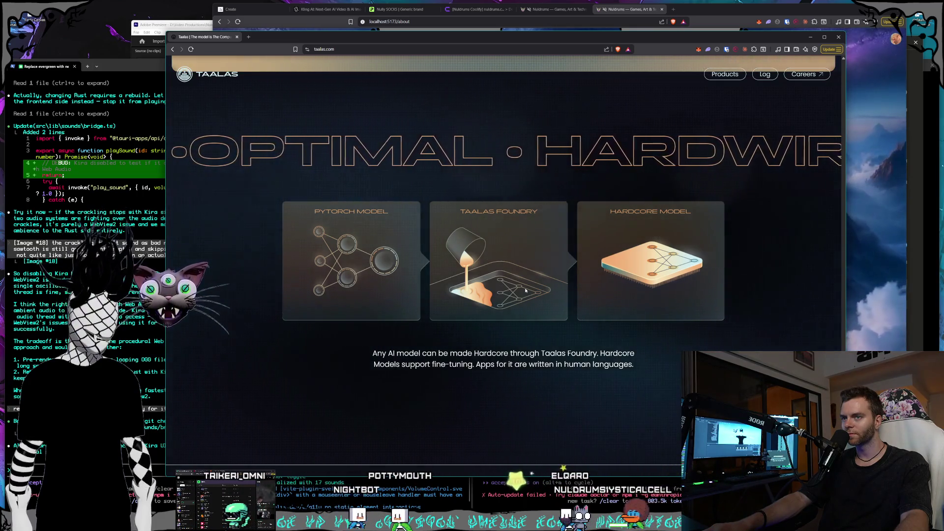
{"action": "scroll", "coordinate": [526, 290], "scroll_direction": "down", "scroll_amount": 1}
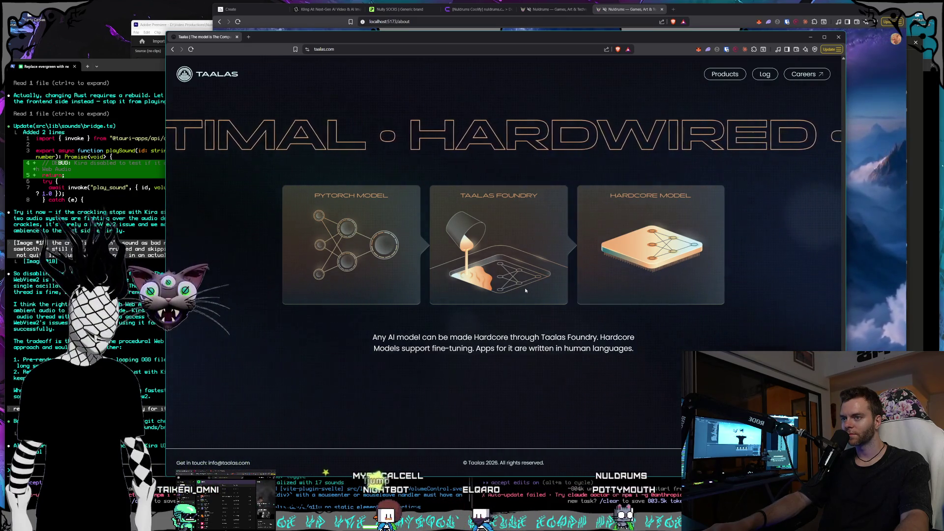
{"action": "left_click", "coordinate": [381, 48]}
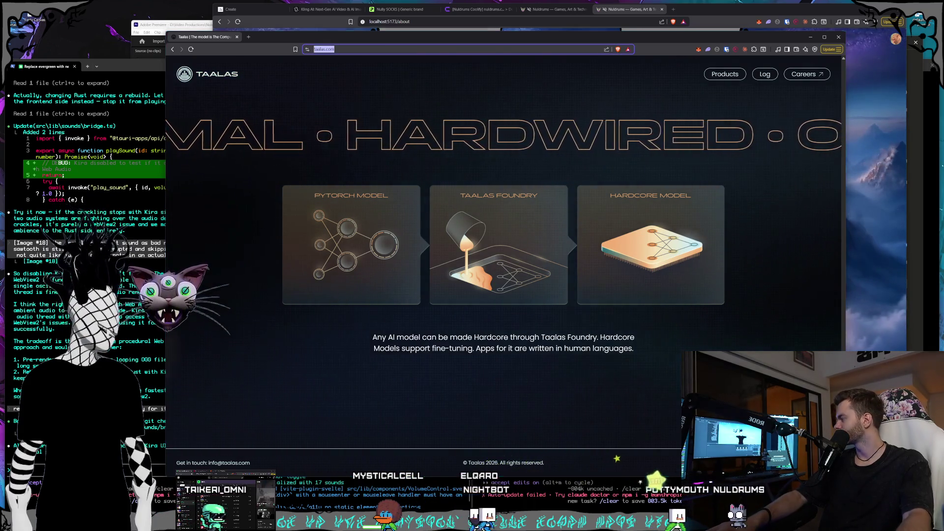
{"action": "key", "text": "alt+Tab"}
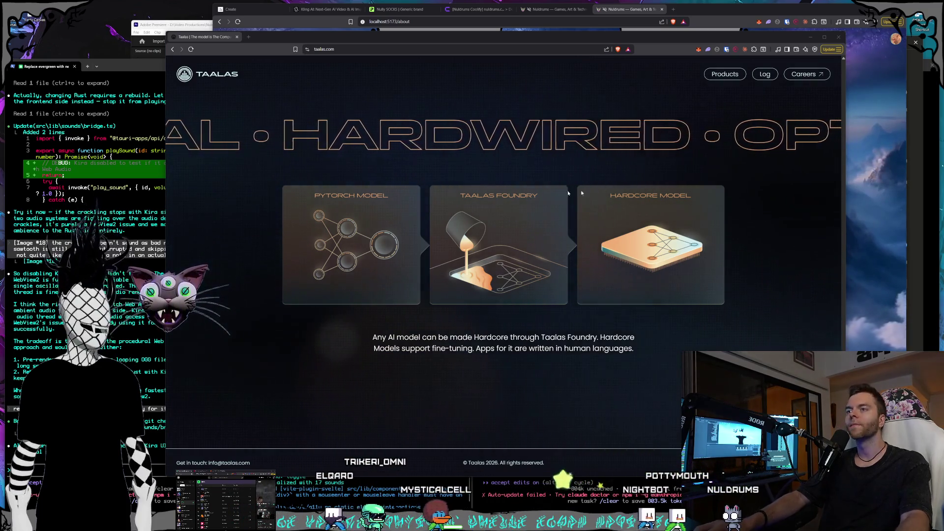
{"action": "scroll", "coordinate": [680, 143], "scroll_direction": "up", "scroll_amount": 15}
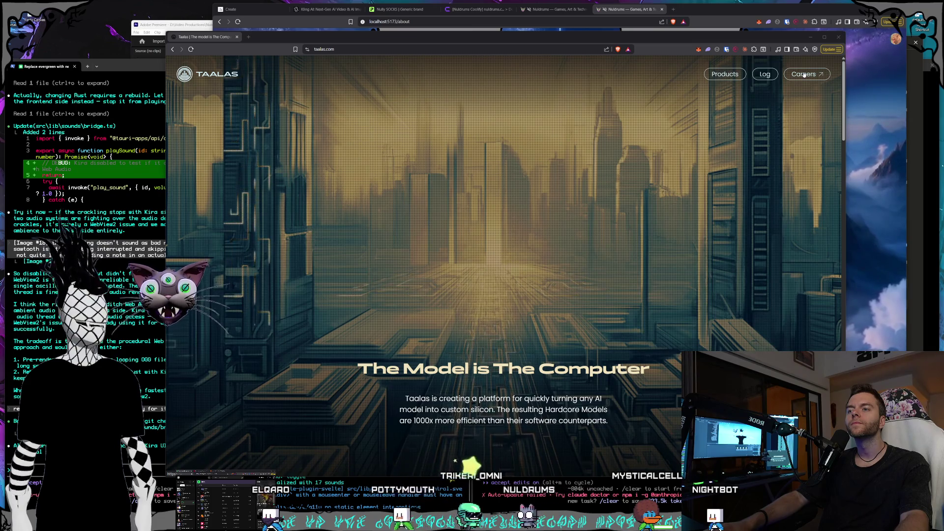
Step: Browse the Toronto engineering roles on the Careers page, then go to the Products page
{"action": "left_click", "coordinate": [803, 74]}
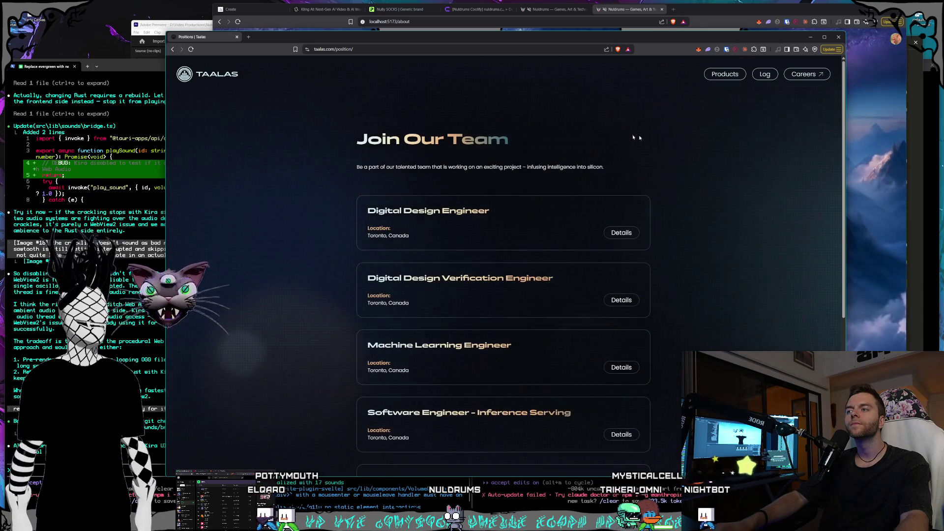
{"action": "scroll", "coordinate": [756, 151], "scroll_direction": "down", "scroll_amount": 1}
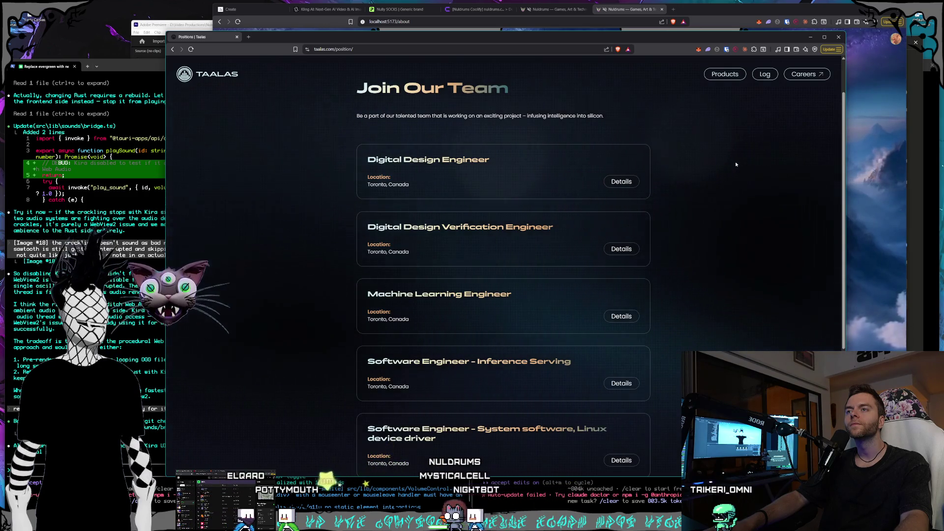
{"action": "scroll", "coordinate": [736, 164], "scroll_direction": "down", "scroll_amount": 2}
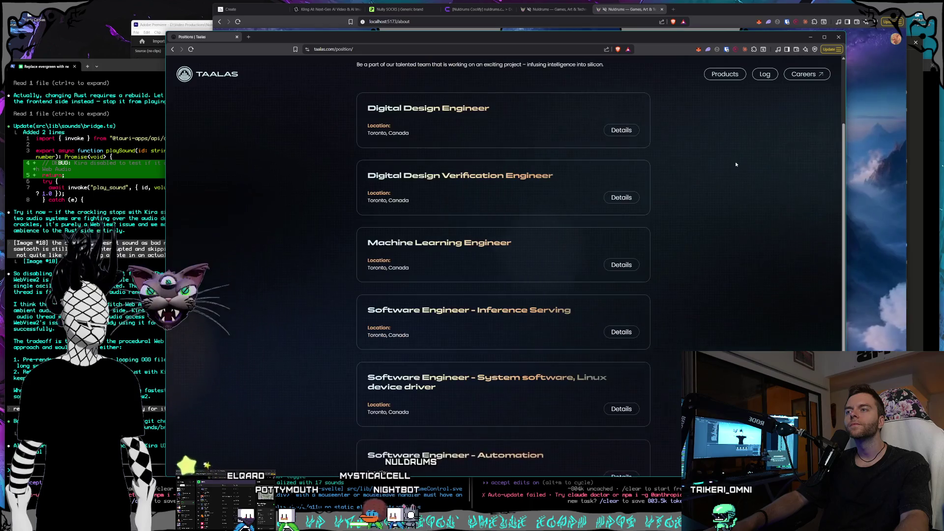
{"action": "scroll", "coordinate": [737, 164], "scroll_direction": "down", "scroll_amount": 2}
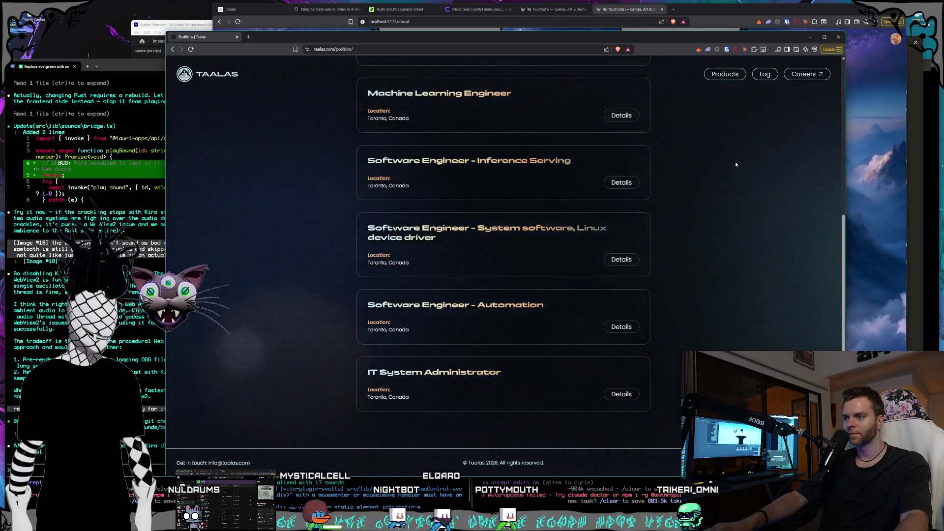
{"action": "scroll", "coordinate": [736, 162], "scroll_direction": "up", "scroll_amount": 5}
{"action": "left_click", "coordinate": [726, 74]}
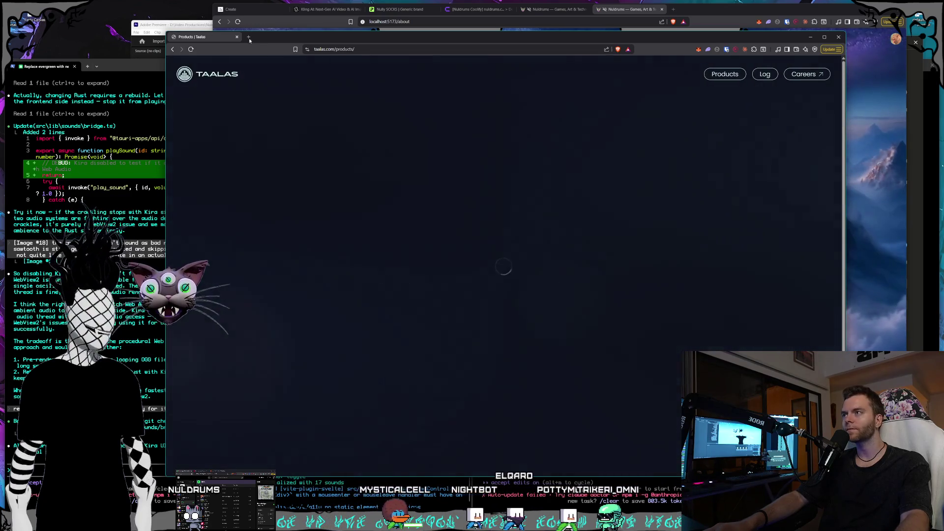
{"action": "left_click", "coordinate": [249, 37]}
{"action": "type", "text": "taalas chips"}
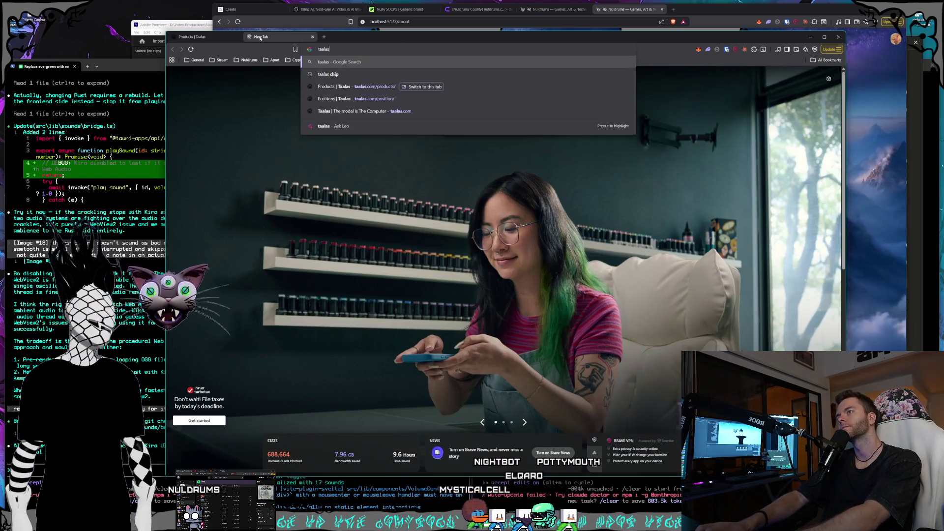
{"action": "key", "text": "Return"}
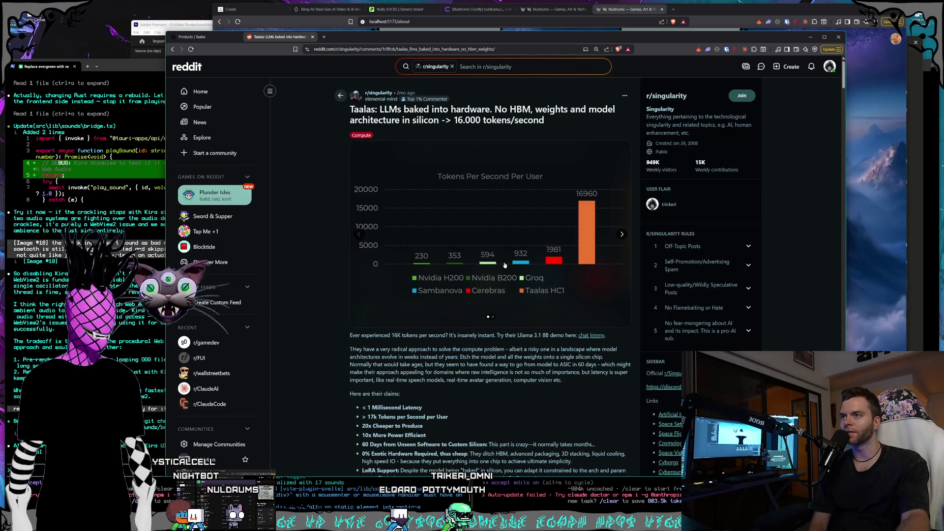
{"action": "scroll", "coordinate": [504, 257], "scroll_direction": "down", "scroll_amount": 1}
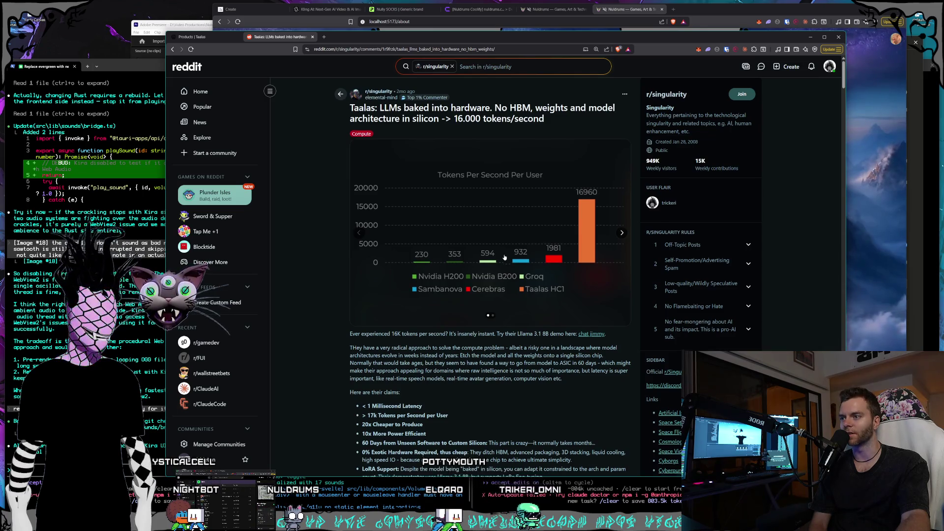
{"action": "scroll", "coordinate": [504, 258], "scroll_direction": "down", "scroll_amount": 1}
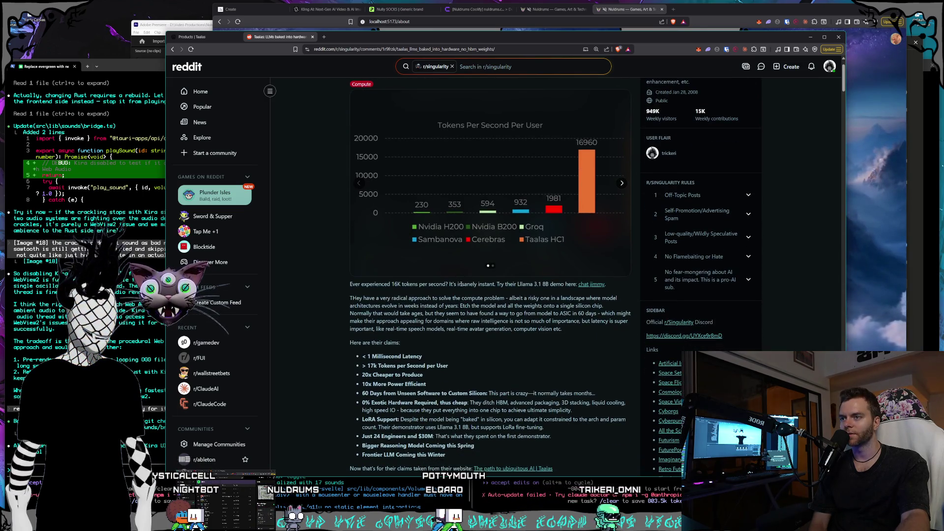
{"action": "scroll", "coordinate": [461, 285], "scroll_direction": "down", "scroll_amount": 1}
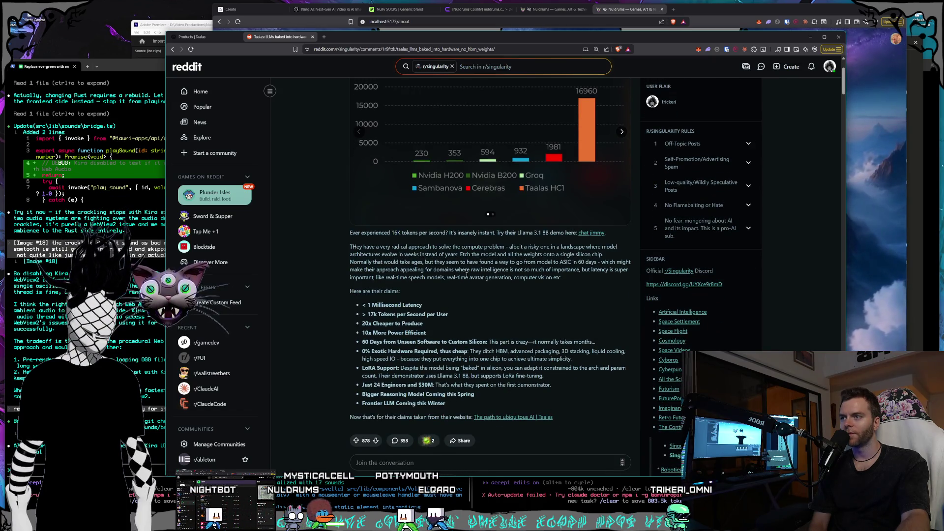
{"action": "left_click_drag", "start_coordinate": [393, 247], "coordinate": [472, 247]}
{"action": "left_click", "coordinate": [528, 248]}
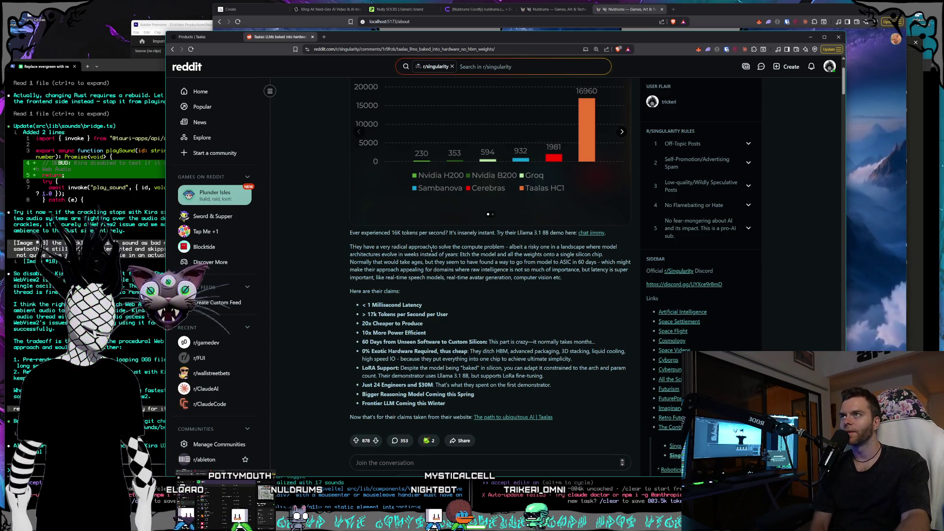
{"action": "left_click_drag", "start_coordinate": [432, 248], "coordinate": [450, 253]}
{"action": "left_click", "coordinate": [482, 254]}
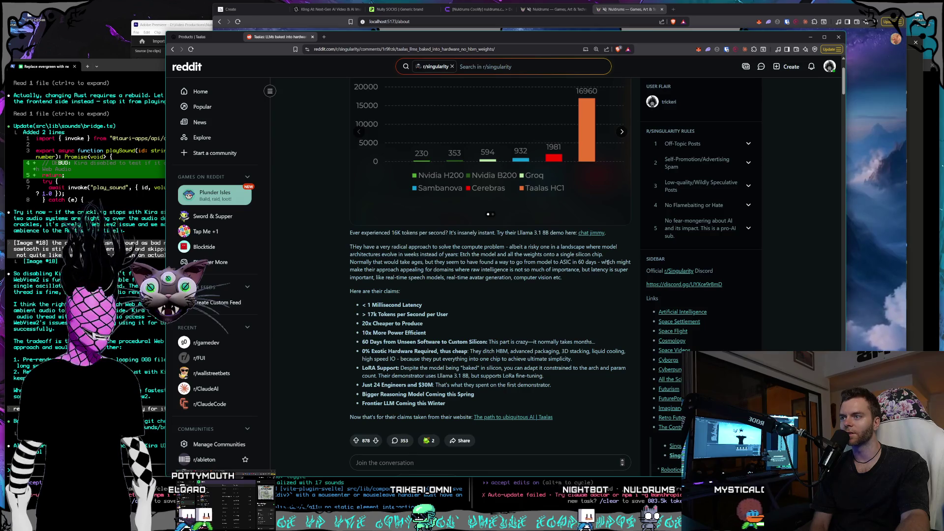
{"action": "left_click_drag", "start_coordinate": [414, 262], "coordinate": [630, 262]}
{"action": "left_click", "coordinate": [541, 263]}
{"action": "left_click_drag", "start_coordinate": [443, 254], "coordinate": [539, 262]}
{"action": "left_click", "coordinate": [540, 267]}
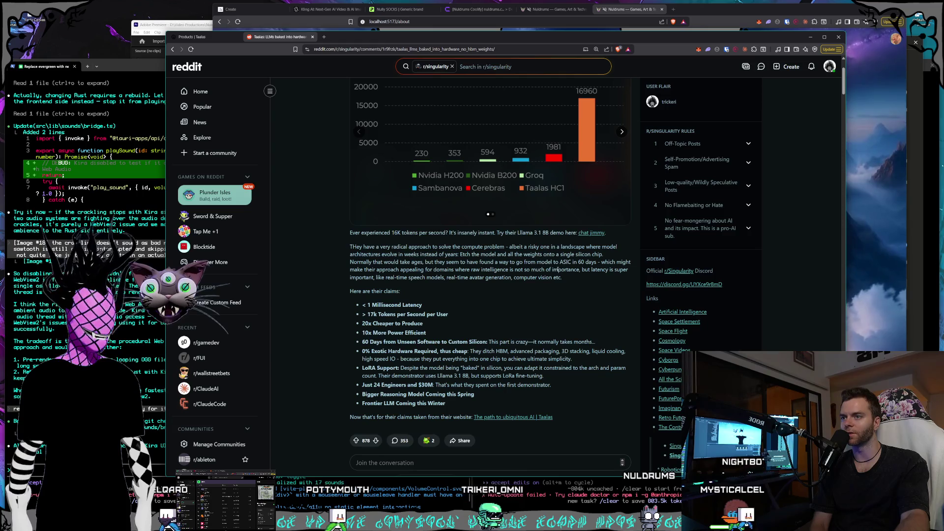
{"action": "left_click_drag", "start_coordinate": [444, 262], "coordinate": [553, 271]}
{"action": "left_click", "coordinate": [554, 272]}
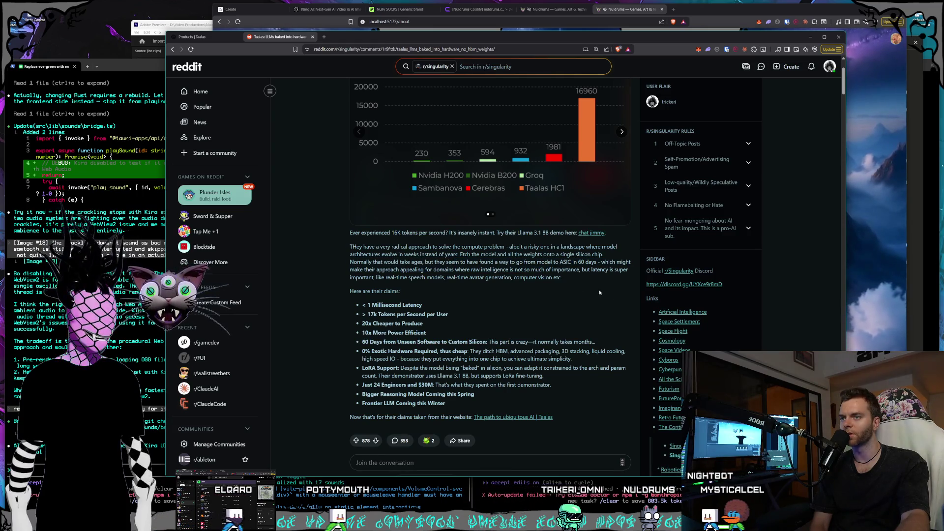
{"action": "left_click_drag", "start_coordinate": [600, 293], "coordinate": [408, 271]}
{"action": "left_click", "coordinate": [408, 270]}
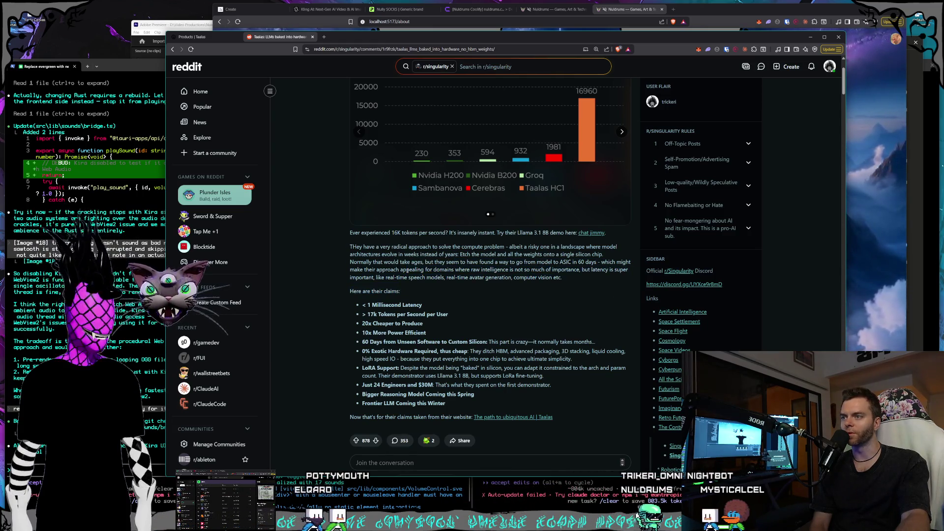
{"action": "left_click_drag", "start_coordinate": [566, 278], "coordinate": [446, 277]}
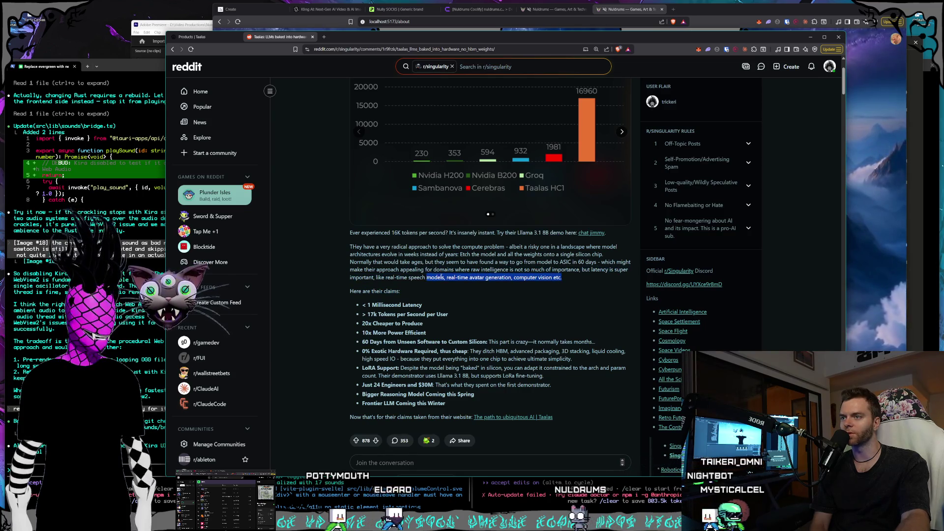
{"action": "left_click", "coordinate": [441, 276]}
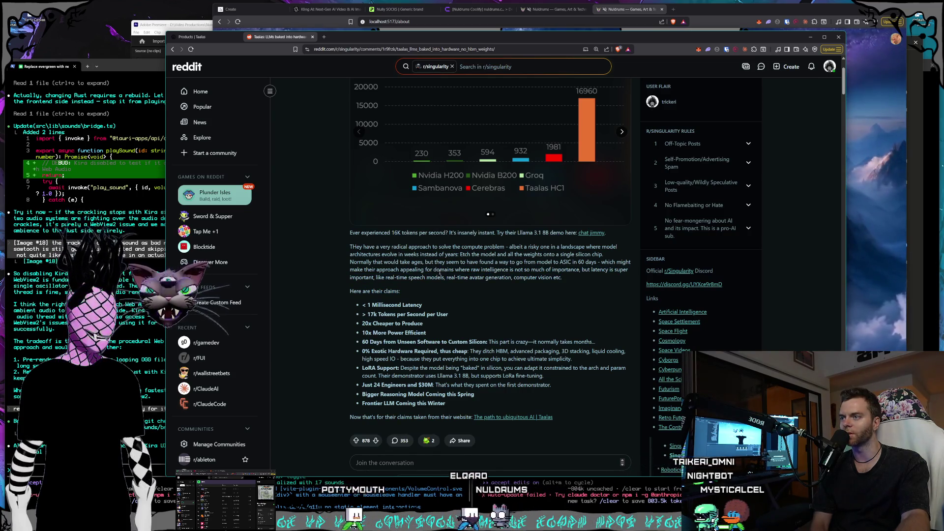
{"action": "scroll", "coordinate": [450, 262], "scroll_direction": "down", "scroll_amount": 1}
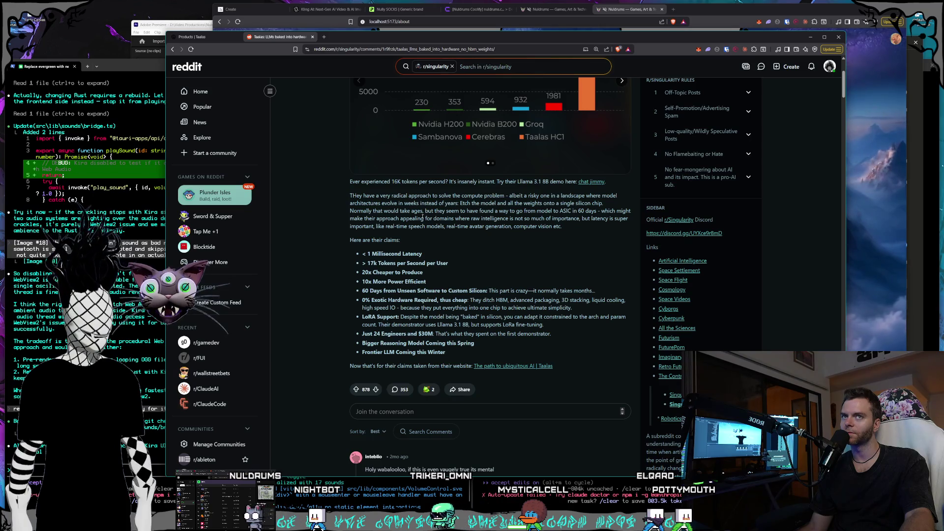
{"action": "scroll", "coordinate": [422, 217], "scroll_direction": "down", "scroll_amount": 1}
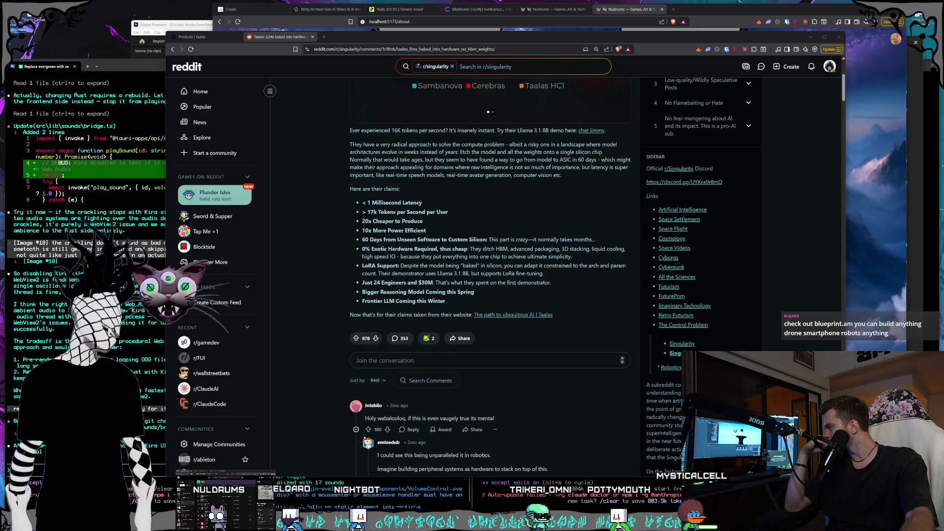
Step: Drag the new blueprint.am window over the Reddit thread
{"action": "mouse_move", "coordinate": [285, 54]}
{"action": "left_mouse_down"}
{"action": "mouse_move", "coordinate": [366, 75]}
{"action": "mouse_move", "coordinate": [409, 117]}
{"action": "left_mouse_up"}
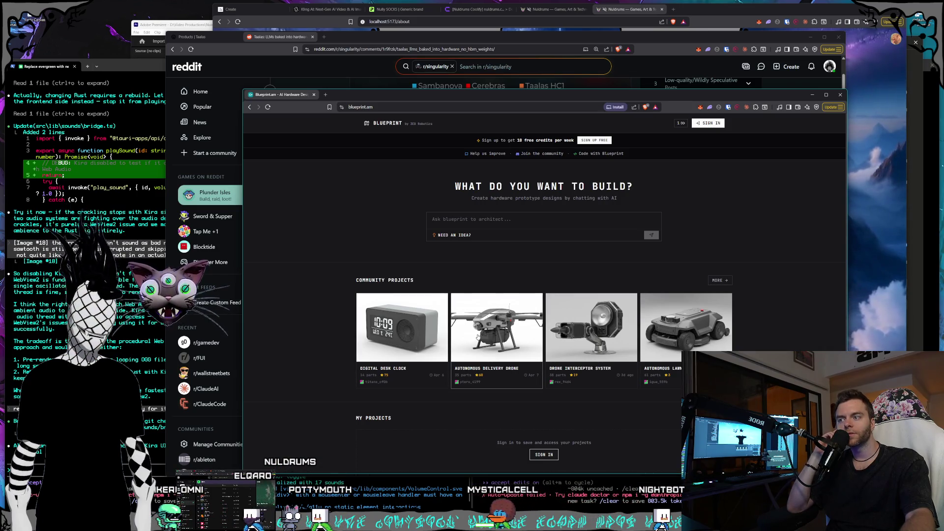
Step: Open the Autonomous Delivery Drone community project on Blueprint.am
{"action": "left_click", "coordinate": [478, 337]}
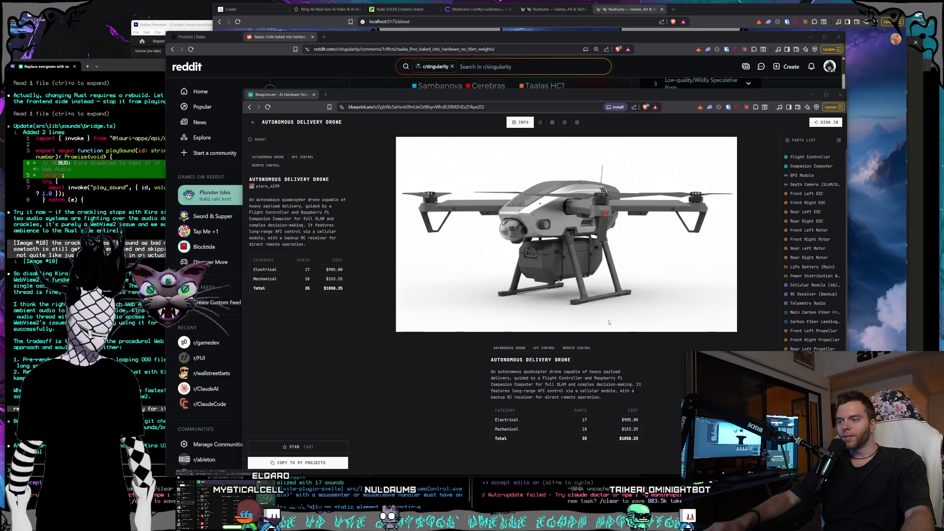
{"action": "left_click", "coordinate": [656, 381]}
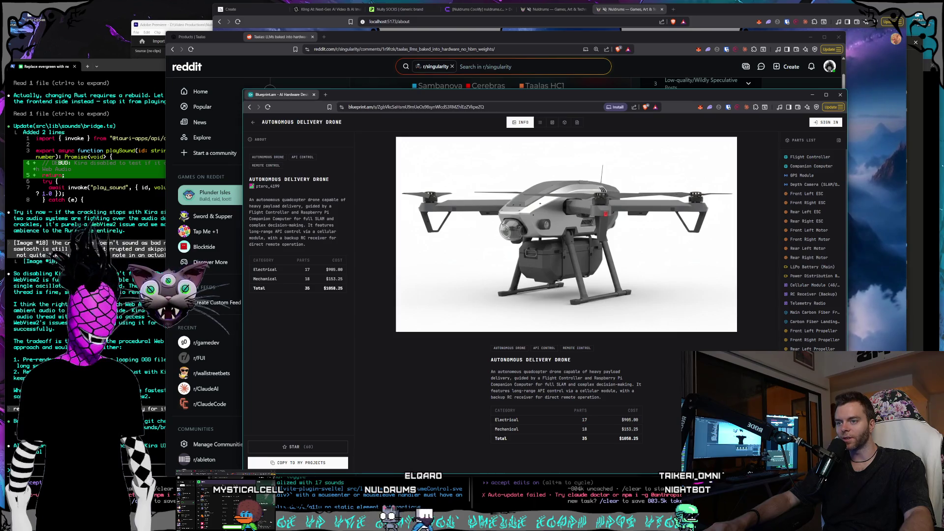
Step: Look over the drone's parts list, then close the Blueprint.am window to reveal the Reddit thread
{"action": "scroll", "coordinate": [826, 346], "scroll_direction": "down", "scroll_amount": 1}
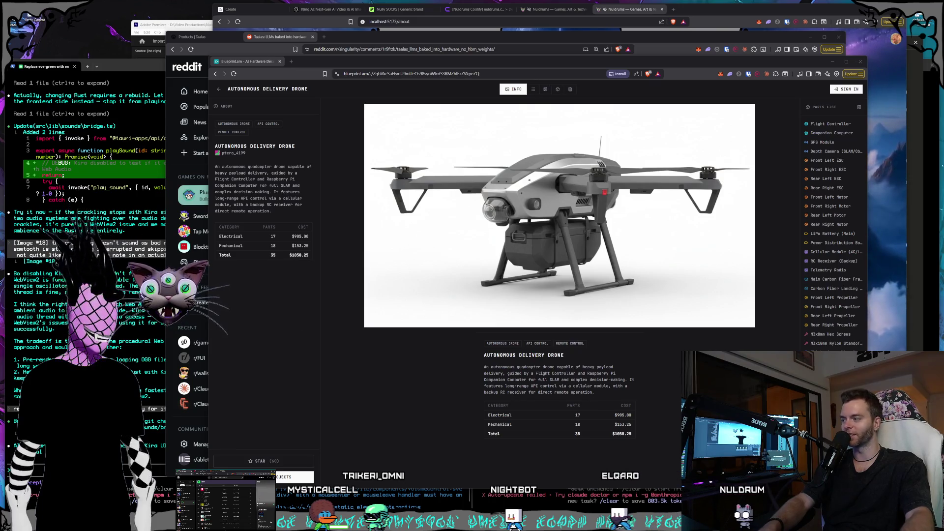
{"action": "left_click", "coordinate": [442, 385]}
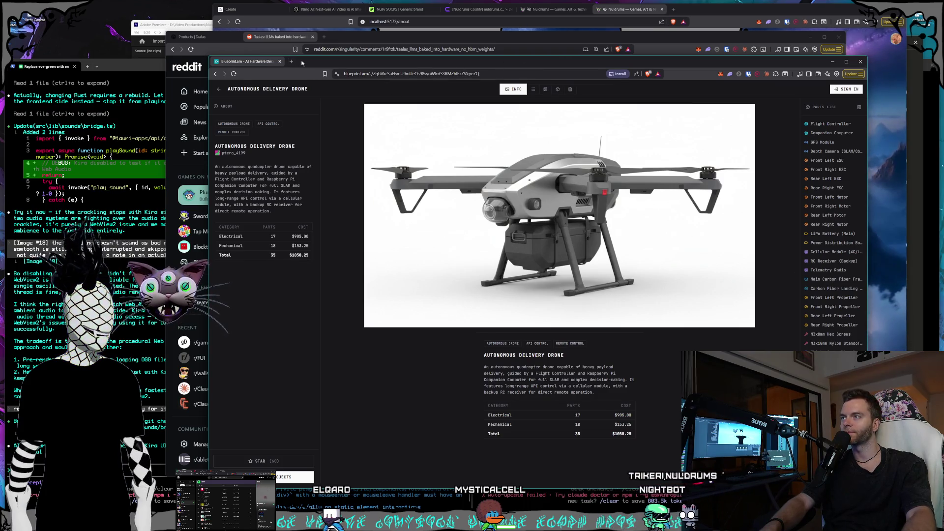
{"action": "left_click", "coordinate": [280, 63]}
{"action": "left_click_drag", "start_coordinate": [349, 42], "coordinate": [362, 39]}
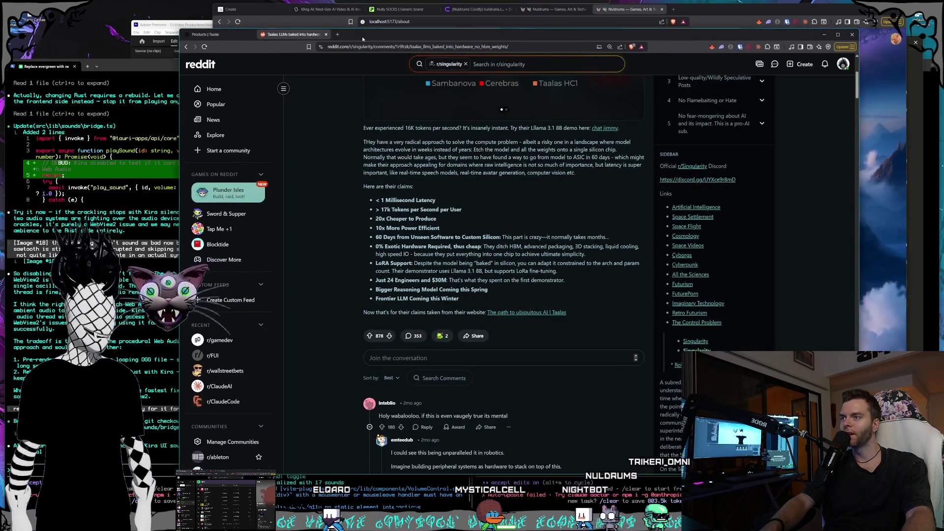
Step: Leave the Reddit post for the Taalas Products tab showing the HC1 demonstrator
{"action": "scroll", "coordinate": [564, 249], "scroll_direction": "down", "scroll_amount": 2}
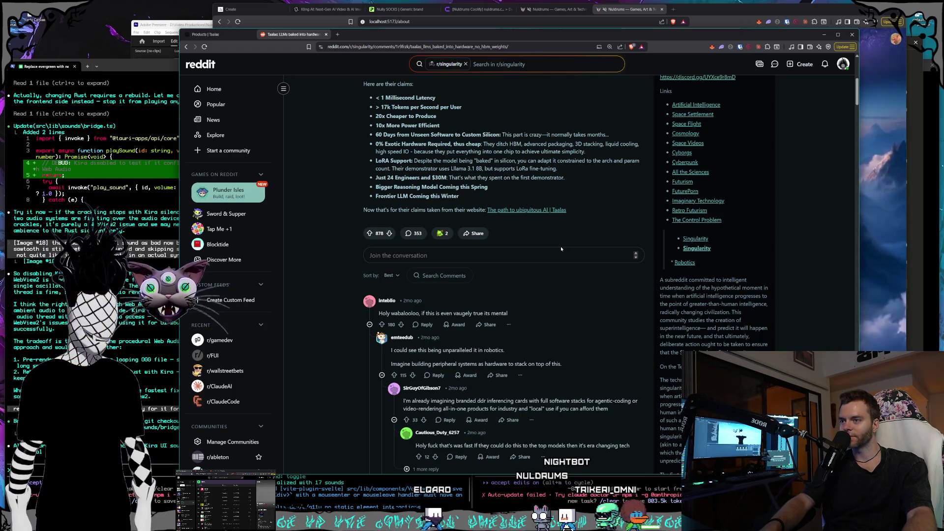
{"action": "scroll", "coordinate": [561, 250], "scroll_direction": "up", "scroll_amount": 6}
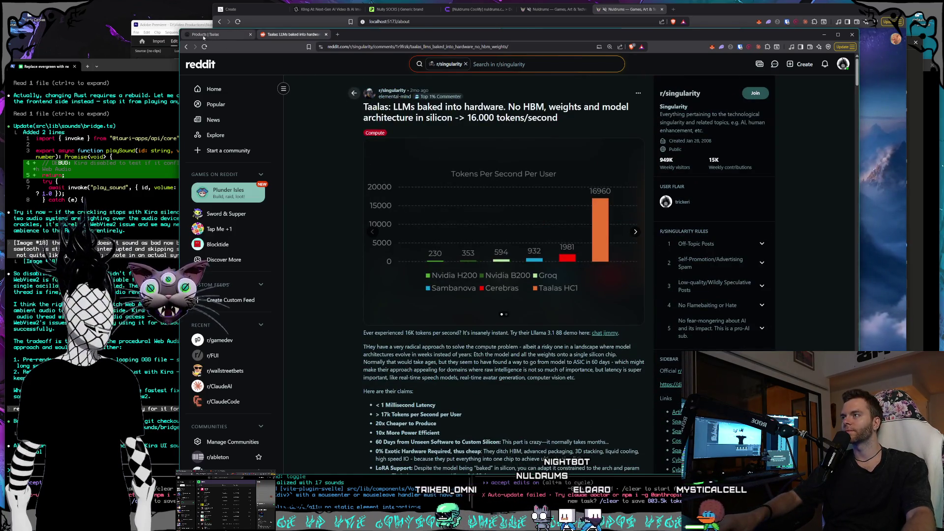
{"action": "key", "text": "ctrl+shift+Tab"}
{"action": "left_click", "coordinate": [251, 95]}
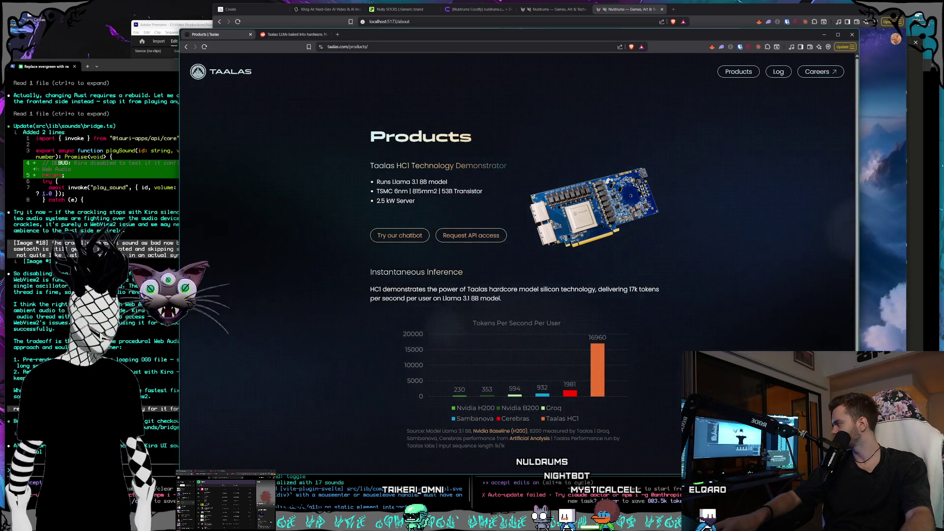
{"action": "left_click", "coordinate": [98, 336]}
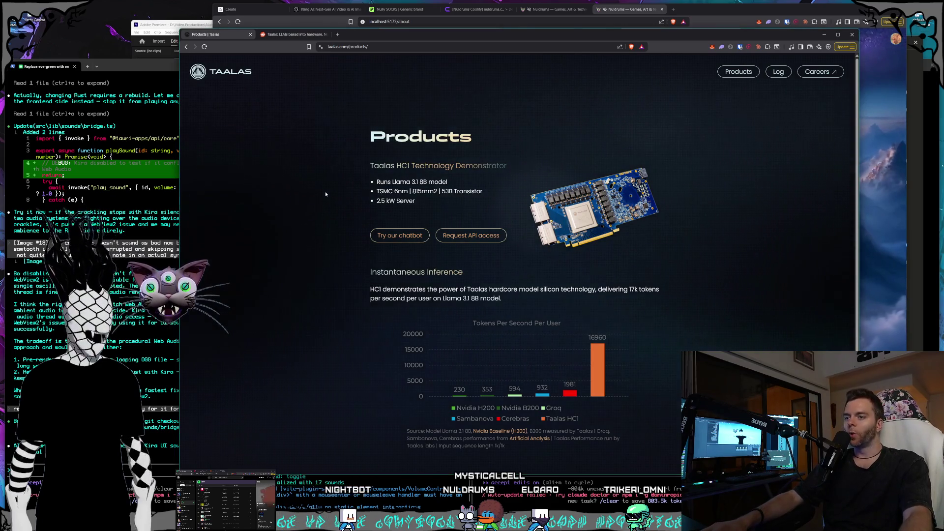
Step: Reload the Taalas Products page
{"action": "key", "text": "F5"}
Step: Open the Chat Jimmy demo and ask 'yo jimmy how many tokens per second do you give me?'
{"action": "left_click", "coordinate": [399, 242]}
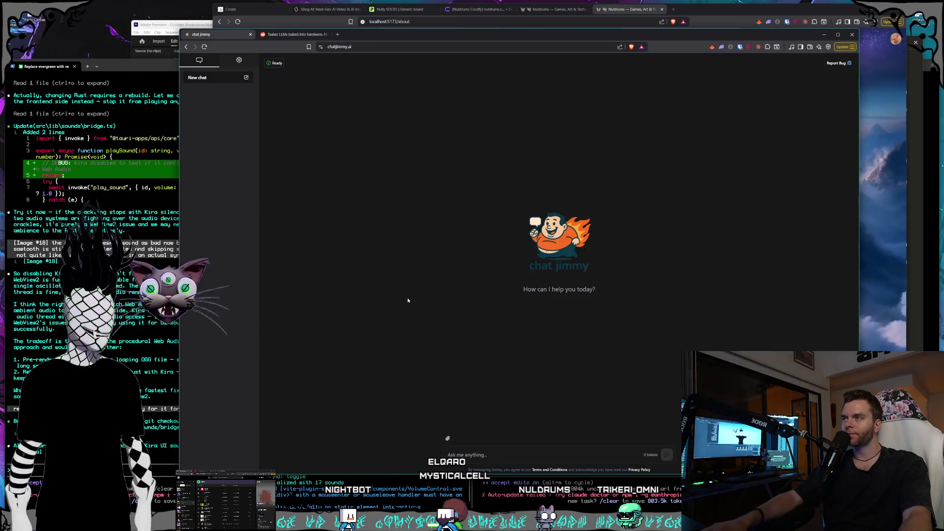
{"action": "left_click", "coordinate": [482, 456]}
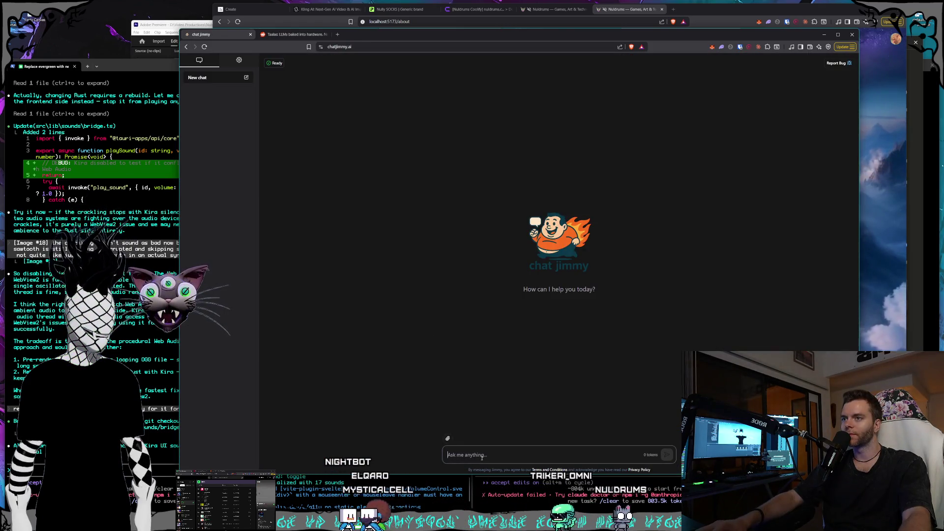
{"action": "type", "text": "yo ju"}
{"action": "type", "text": "immy how ma"}
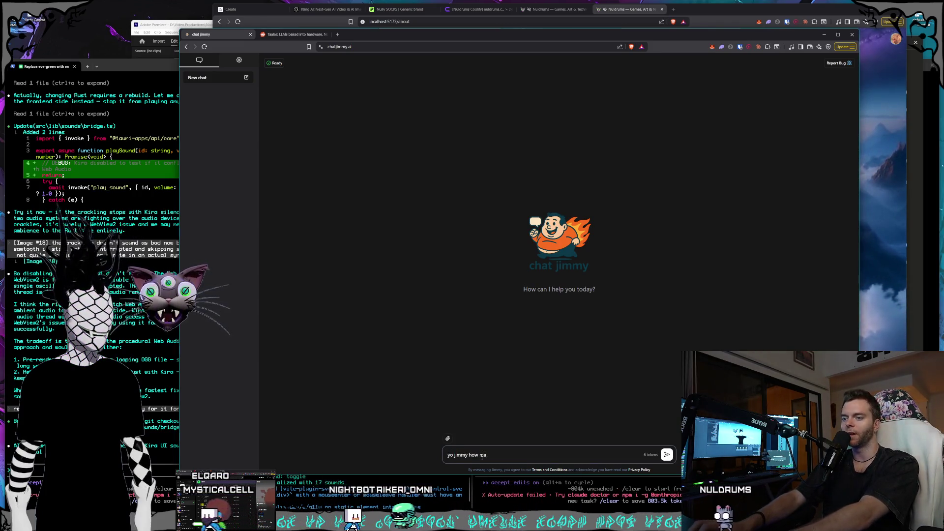
{"action": "type", "text": "ny tokens per second do you give me?"}
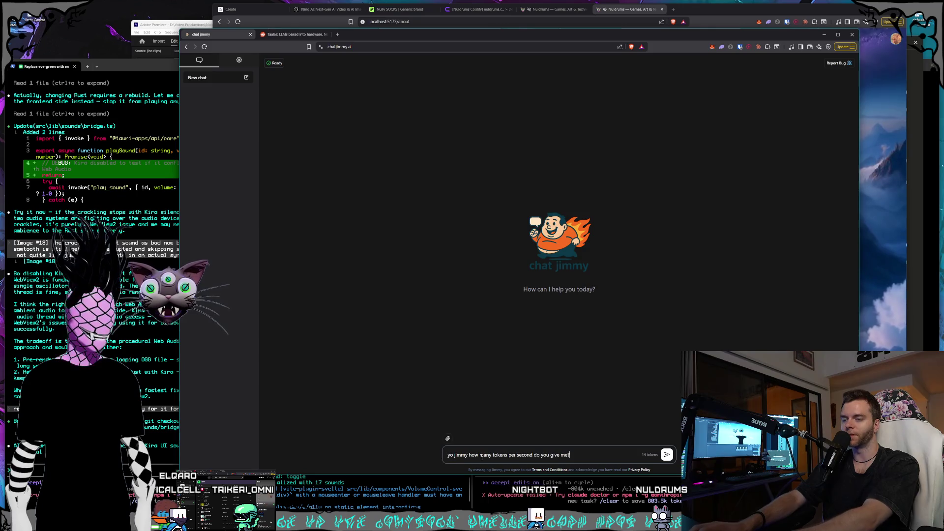
{"action": "key", "text": "Return"}
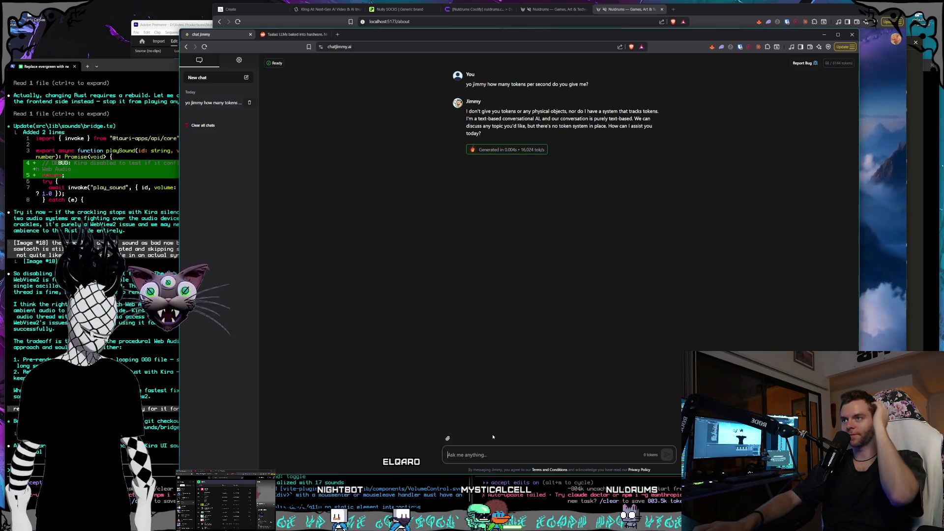
Step: Ask Jimmy for an A* pathfinding algorithm written in Zig and scroll through the answer
{"action": "type", "text": "Give me an A* path finding algorit"}
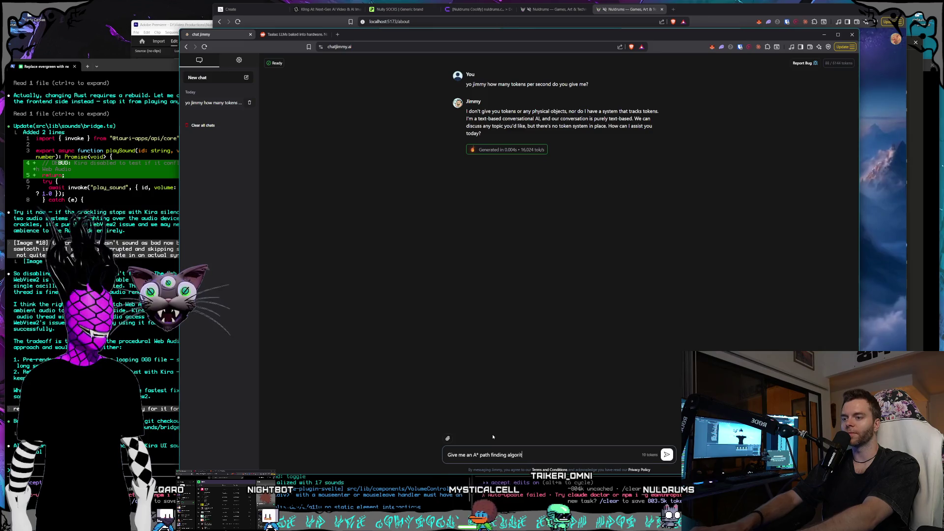
{"action": "type", "text": "ten in zi"}
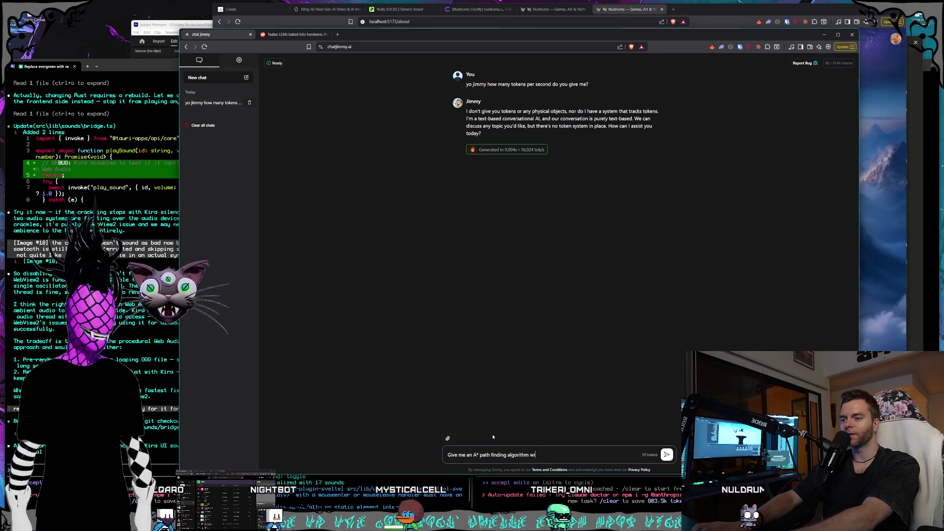
{"action": "type", "text": "g"}
{"action": "key", "text": "Return"}
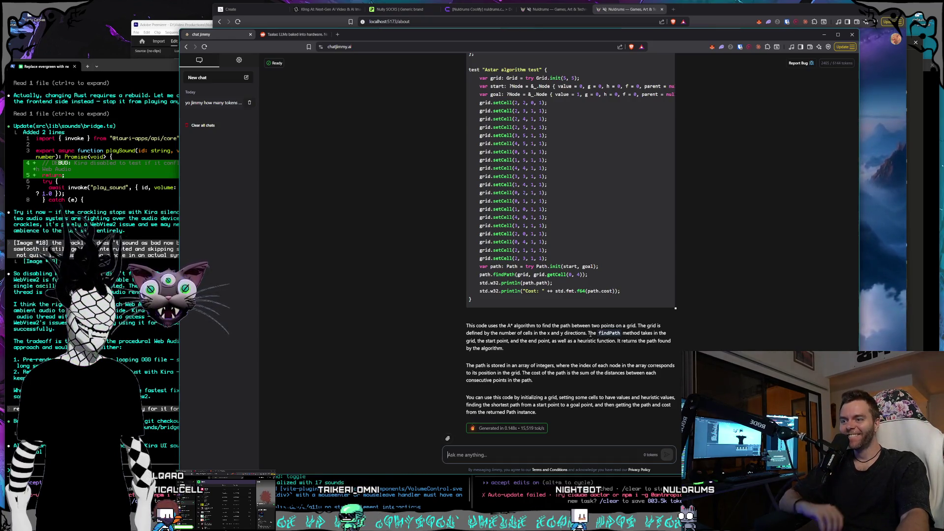
{"action": "scroll", "coordinate": [591, 334], "scroll_direction": "up", "scroll_amount": 10}
{"action": "scroll", "coordinate": [580, 337], "scroll_direction": "down", "scroll_amount": 10}
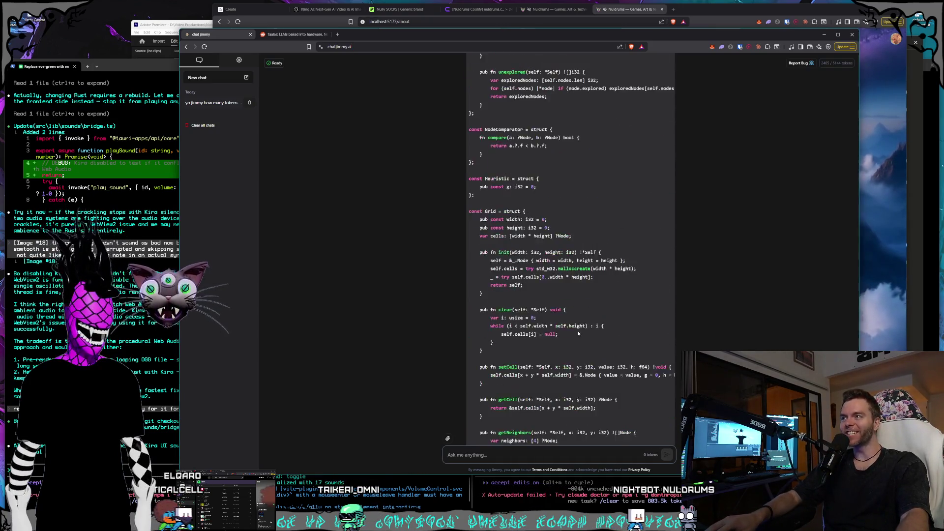
Step: Google 'taalas chip' in a new tab and open the official taalas.com homepage
{"action": "left_click", "coordinate": [337, 34]}
{"action": "type", "text": "ta"}
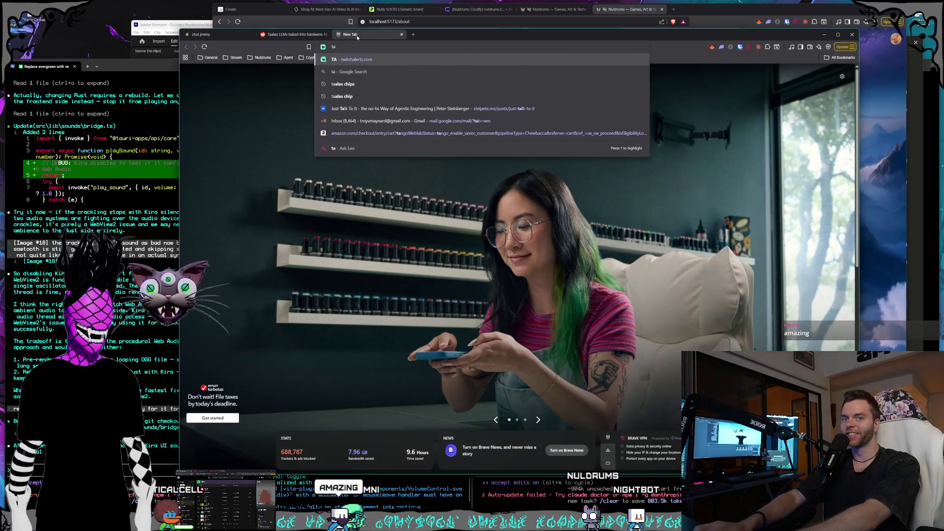
{"action": "type", "text": "al"}
{"action": "key", "text": "Down"}
{"action": "key", "text": "Down"}
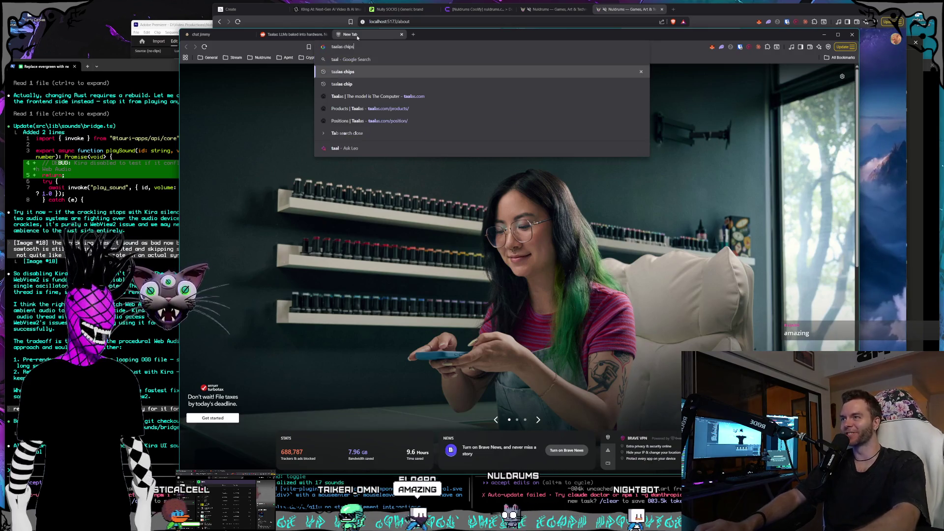
{"action": "key", "text": "Return"}
{"action": "left_click", "coordinate": [415, 208]}
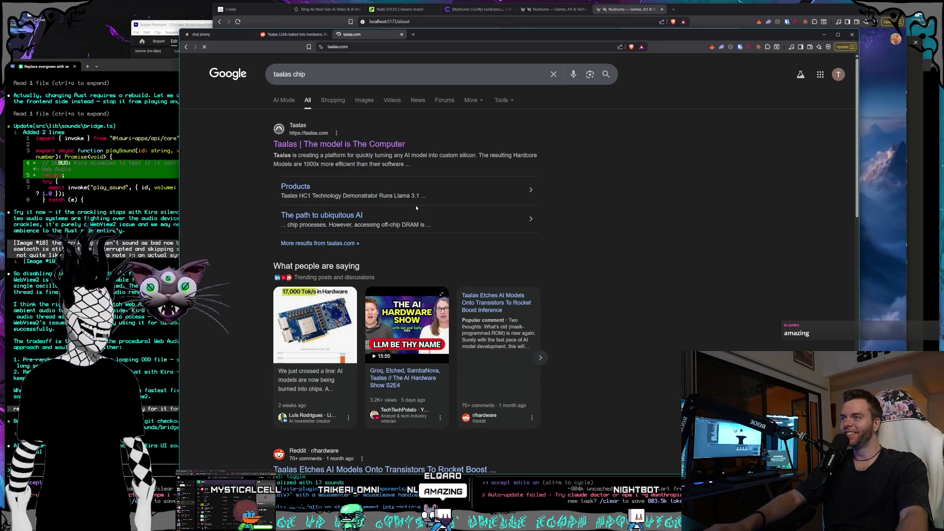
Step: Select the taalas.com web address, switch windows, then return to the chat jimmy conversation
{"action": "key", "text": "ctrl+l"}
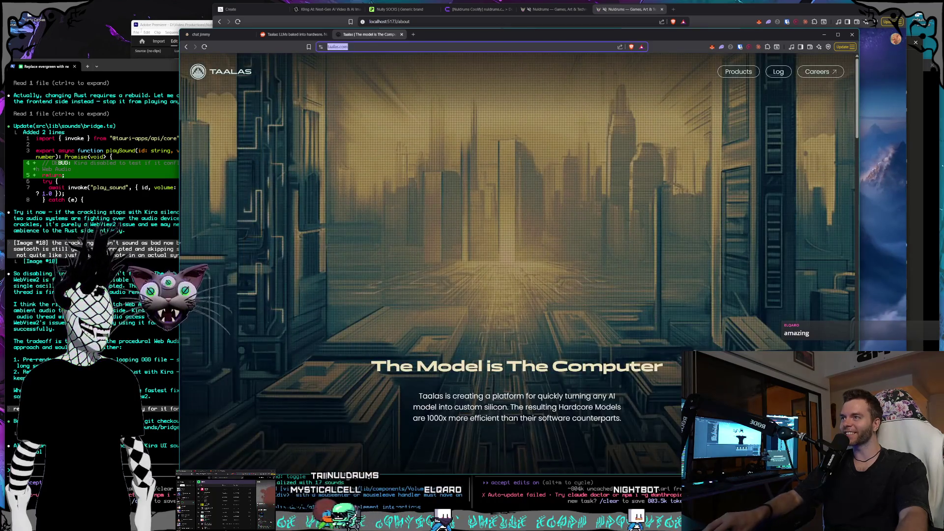
{"action": "key", "text": "alt+Tab"}
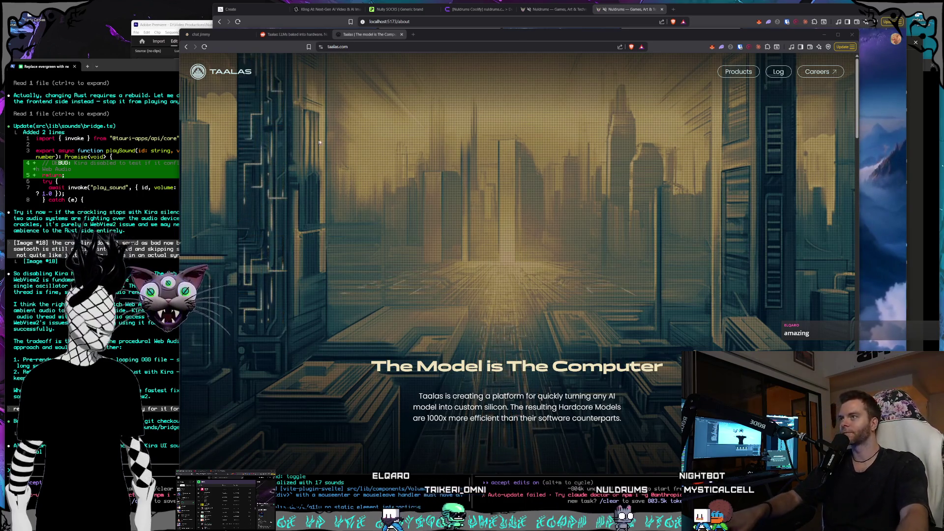
{"action": "key", "text": "ctrl+l"}
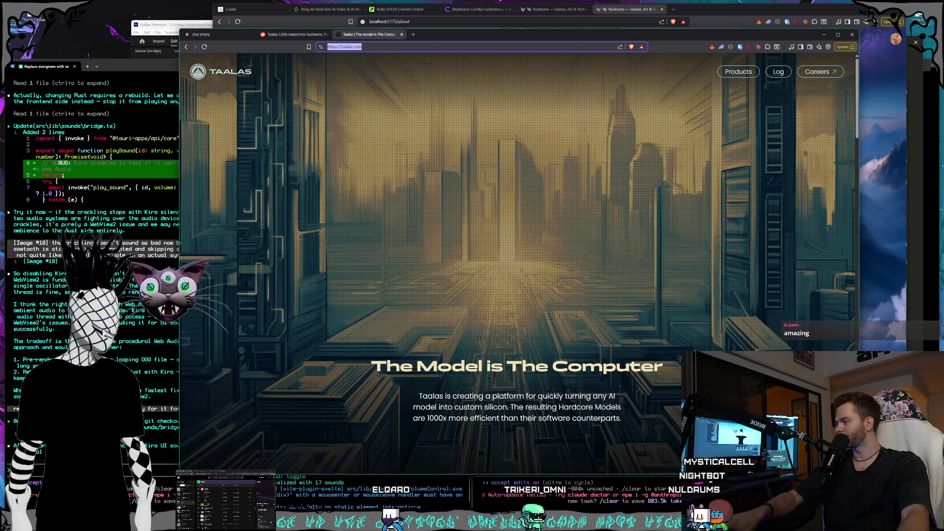
{"action": "key", "text": "alt+Tab"}
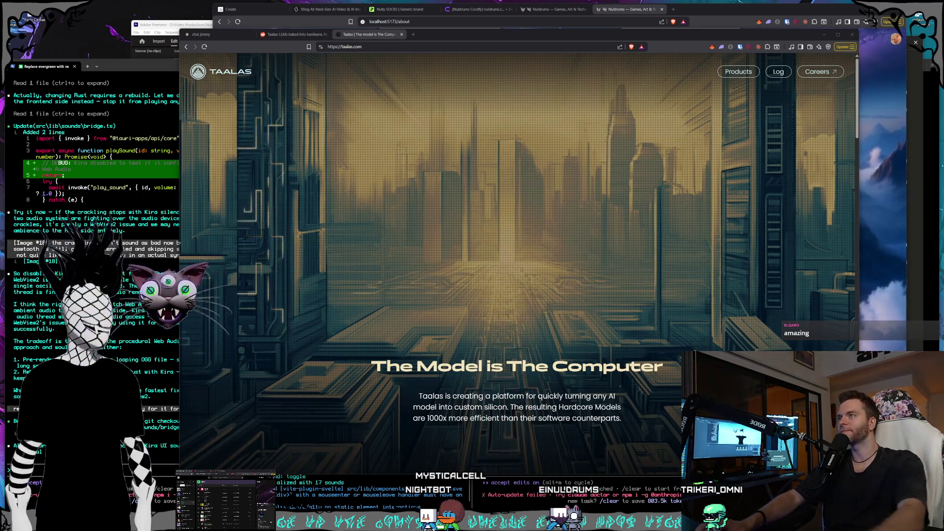
{"action": "left_click", "coordinate": [199, 35]}
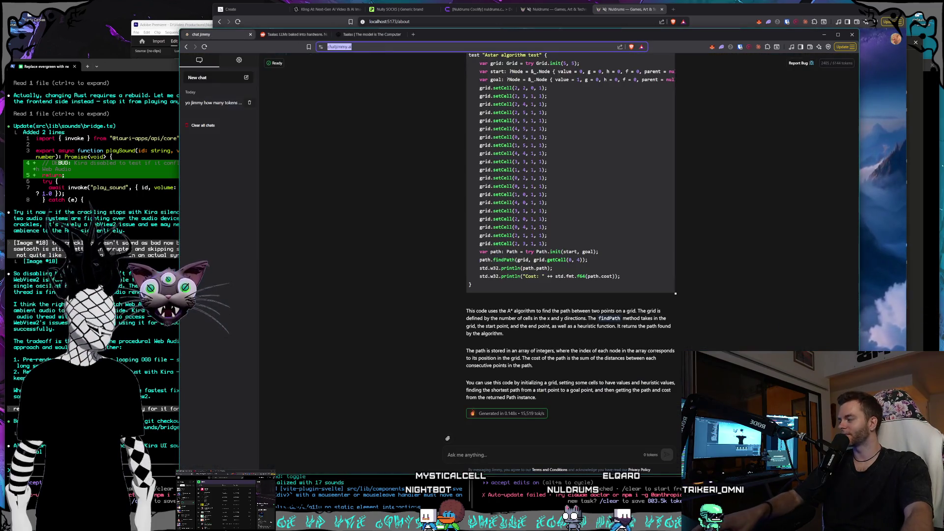
Step: Leave the chat jimmy A* answer for the Reddit 'Taalas: LLMs baked into hardware' post
{"action": "key", "text": "alt+Tab"}
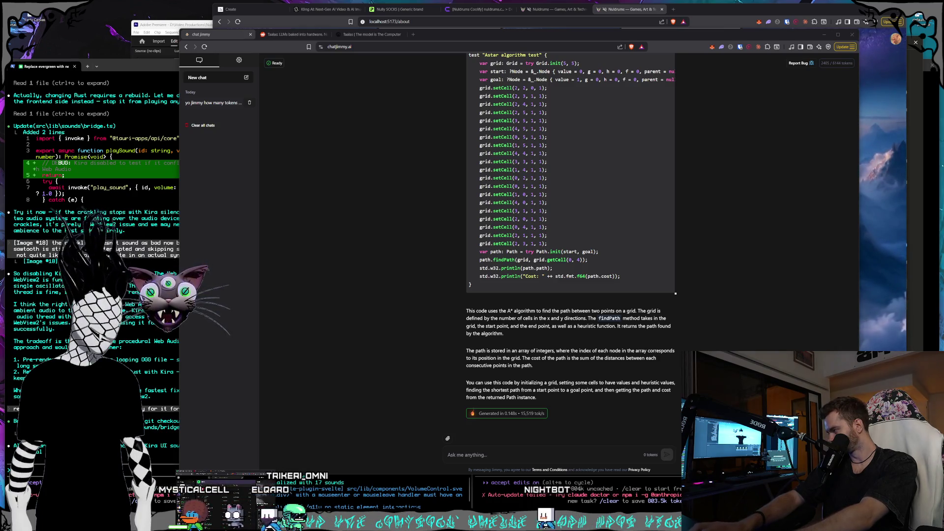
{"action": "left_click", "coordinate": [293, 34]}
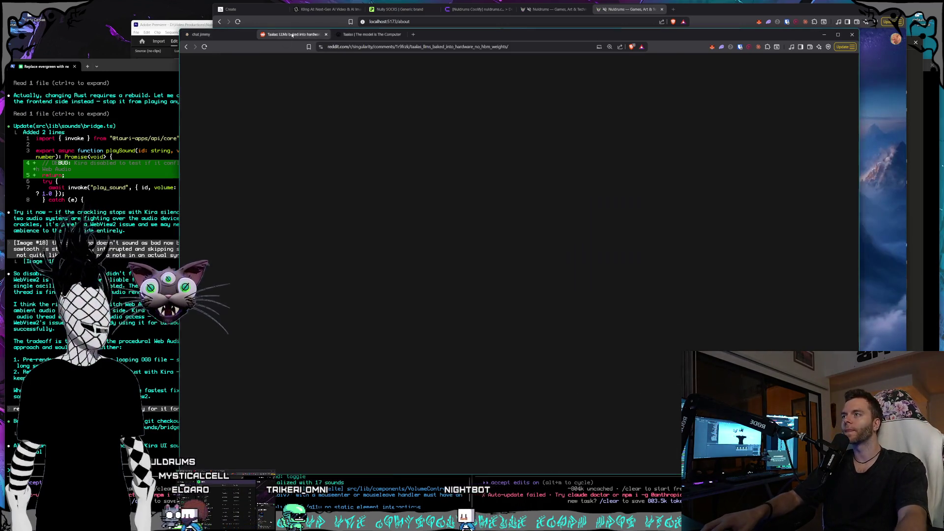
Step: Glance at the Taalas homepage and the Reddit post, then return to the Zig A* answer
{"action": "left_click", "coordinate": [379, 34]}
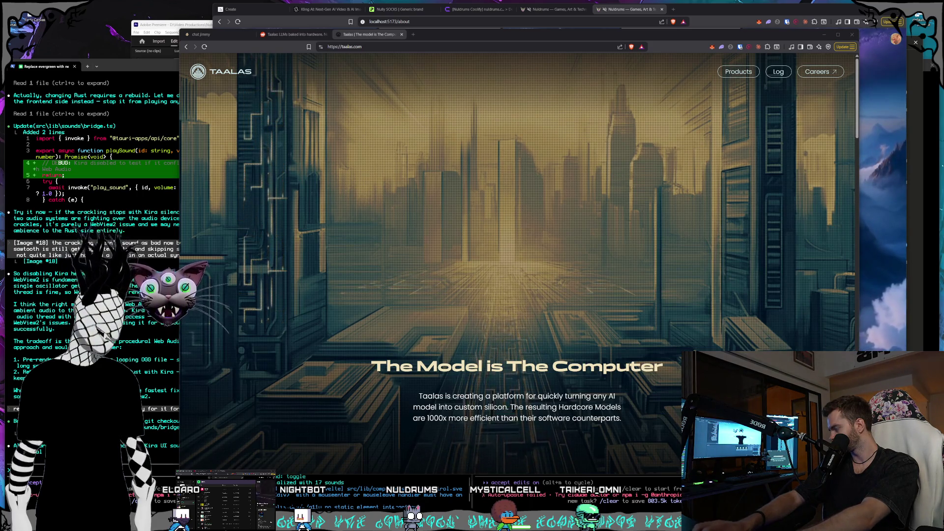
{"action": "left_click", "coordinate": [306, 36]}
{"action": "key", "text": "ctrl+shift+Tab"}
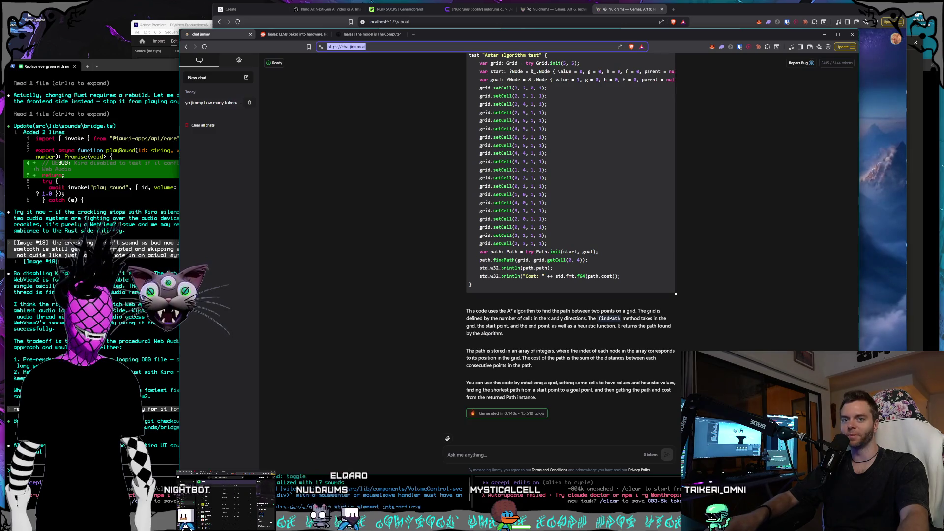
{"action": "key", "text": "alt+Tab"}
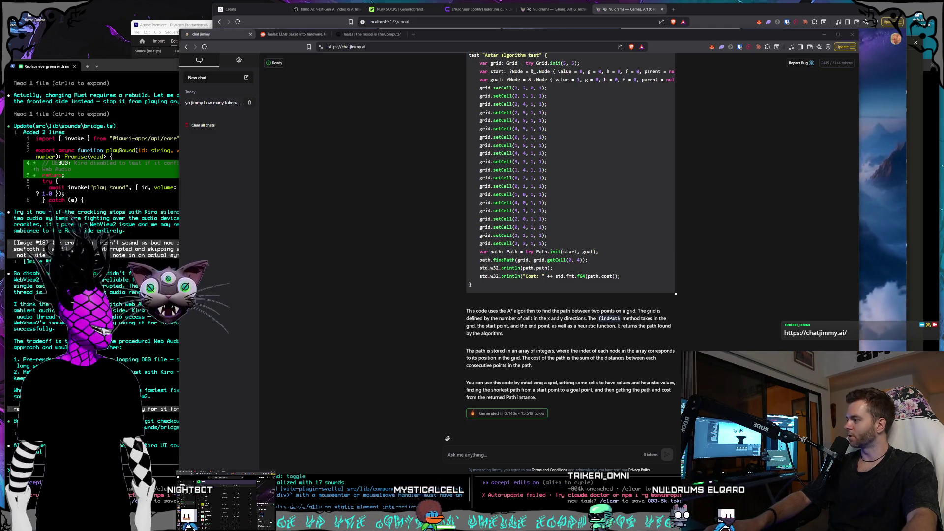
Step: Select the chat jimmy web address, then bring up the r/singularity Taalas post and its HC1 chart
{"action": "left_click", "coordinate": [347, 47]}
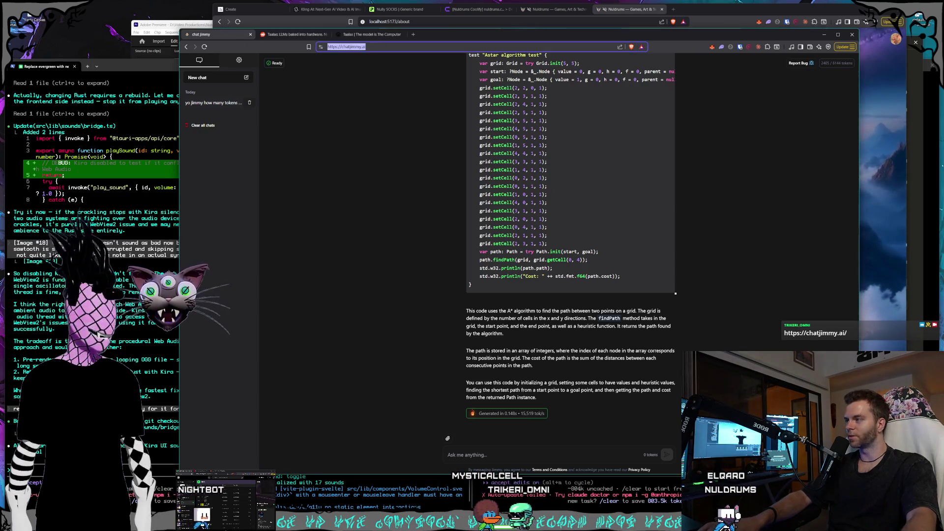
{"action": "key", "text": "alt+Tab"}
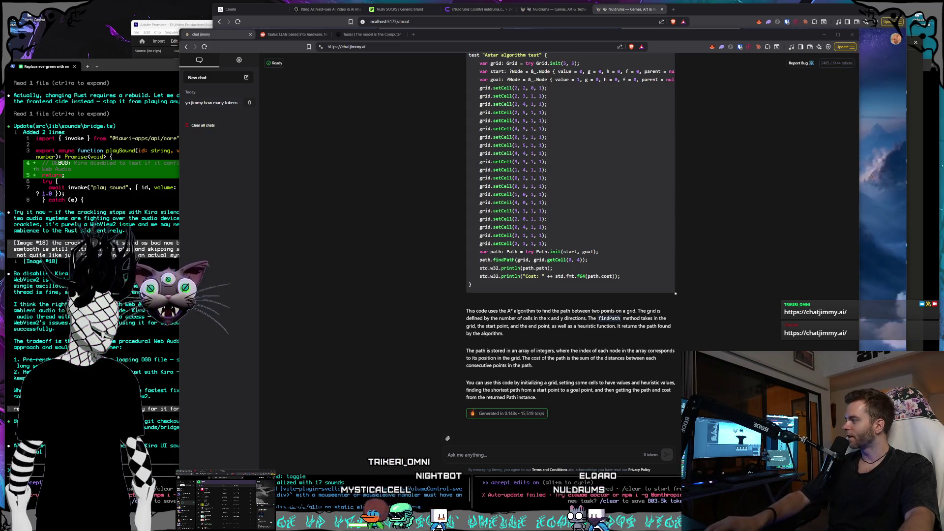
{"action": "left_click", "coordinate": [346, 46]}
{"action": "left_click", "coordinate": [919, 19]}
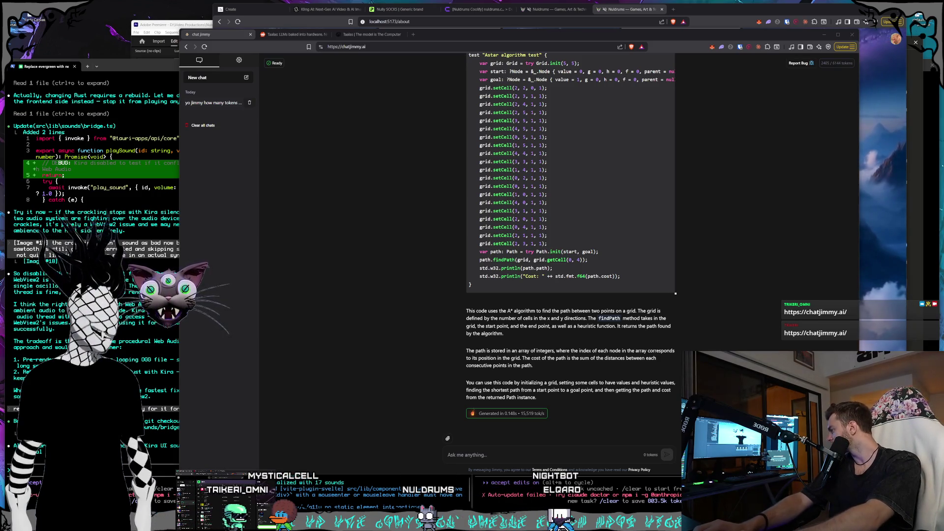
{"action": "left_click", "coordinate": [294, 35]}
{"action": "scroll", "coordinate": [358, 234], "scroll_direction": "down", "scroll_amount": 2}
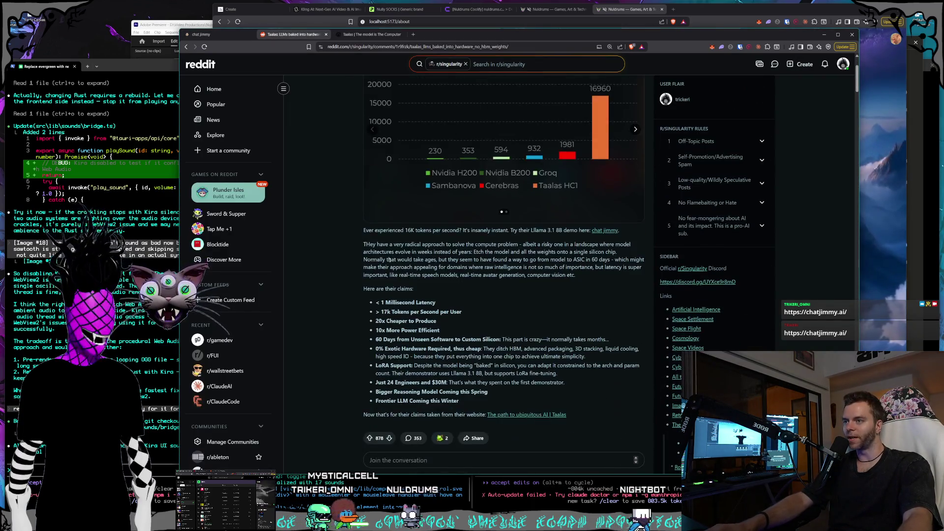
Step: Read through the Taalas post's chart, claims and comments, then go back to chat jimmy
{"action": "scroll", "coordinate": [446, 261], "scroll_direction": "down", "scroll_amount": 3}
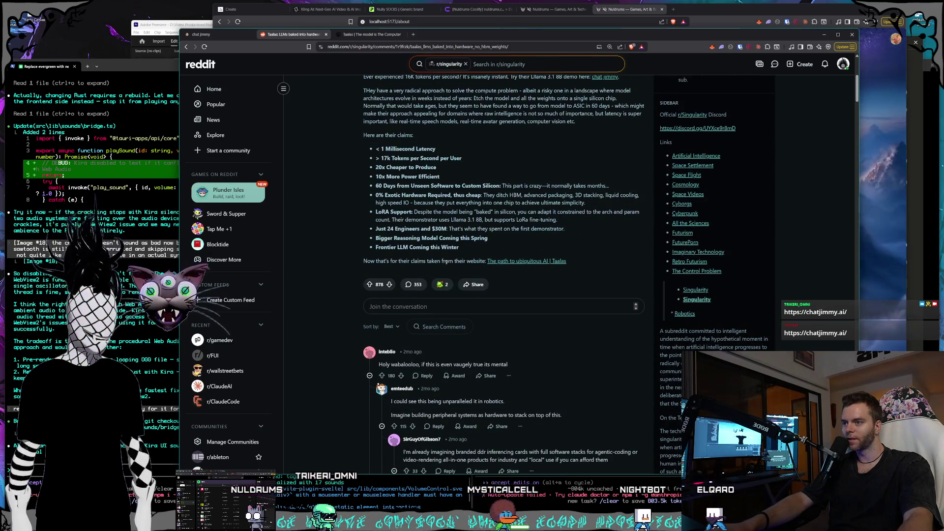
{"action": "scroll", "coordinate": [447, 261], "scroll_direction": "down", "scroll_amount": 2}
{"action": "scroll", "coordinate": [447, 261], "scroll_direction": "up", "scroll_amount": 4}
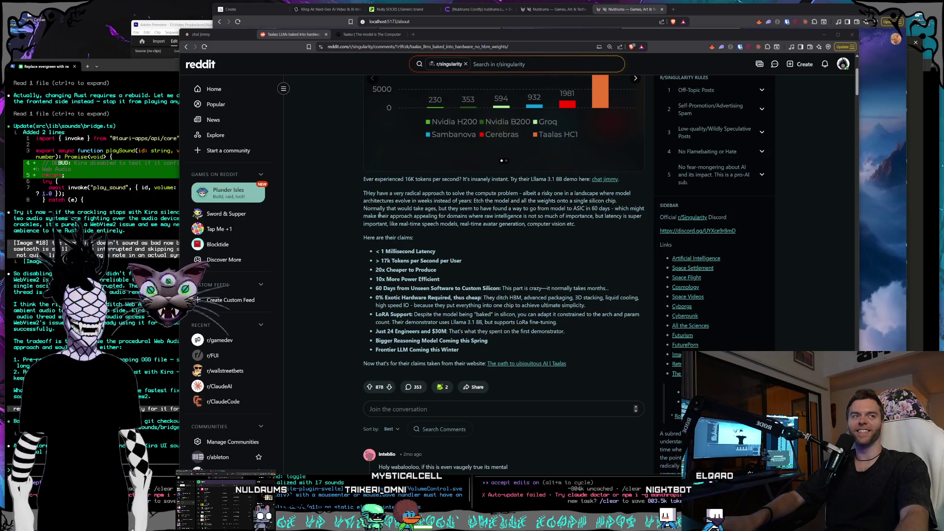
{"action": "left_click", "coordinate": [214, 36]}
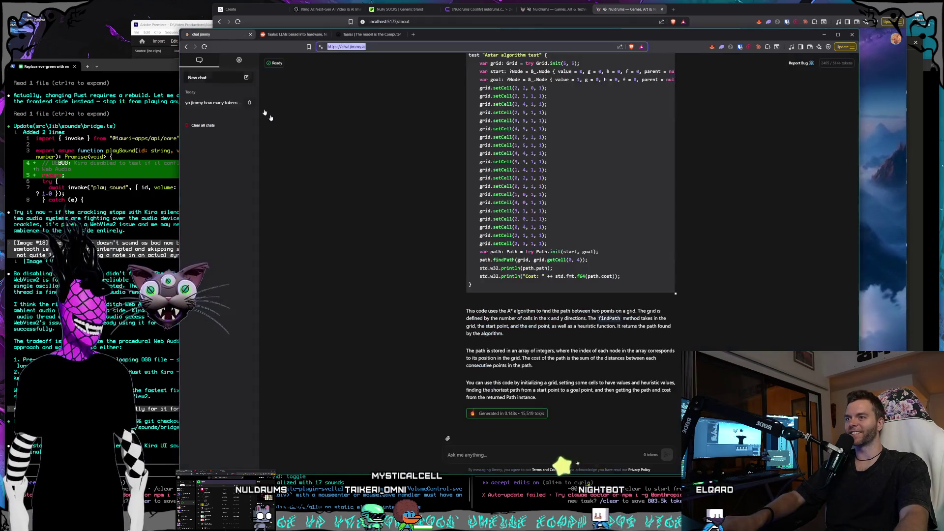
Step: Ask chat jimmy for a 10-page essay on the layers that make a mixture-of-experts model work
{"action": "scroll", "coordinate": [524, 389], "scroll_direction": "up", "scroll_amount": 20}
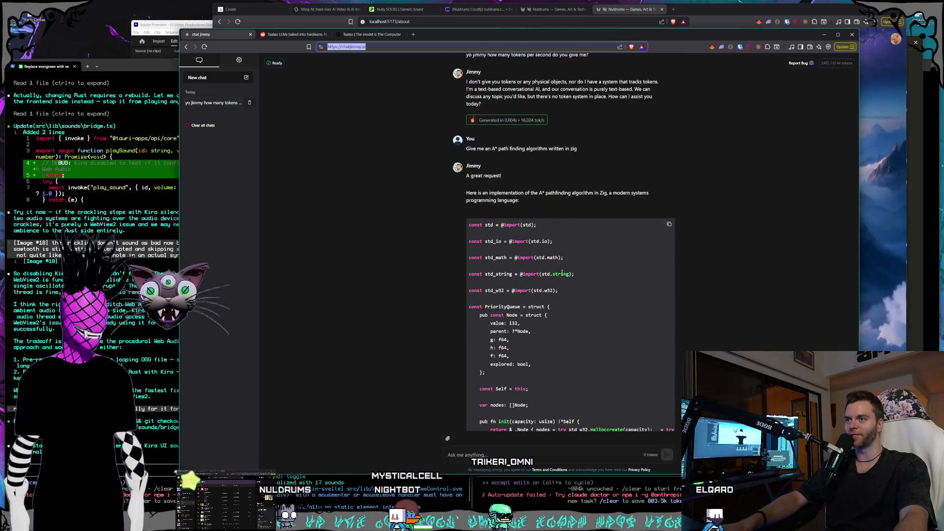
{"action": "scroll", "coordinate": [562, 290], "scroll_direction": "down", "scroll_amount": 8}
{"action": "scroll", "coordinate": [563, 291], "scroll_direction": "down", "scroll_amount": 10}
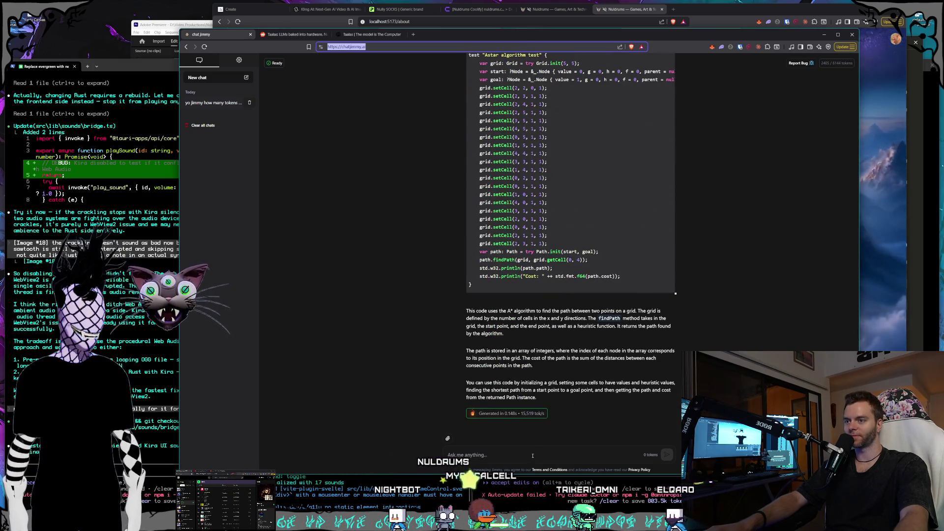
{"action": "left_click", "coordinate": [533, 456]}
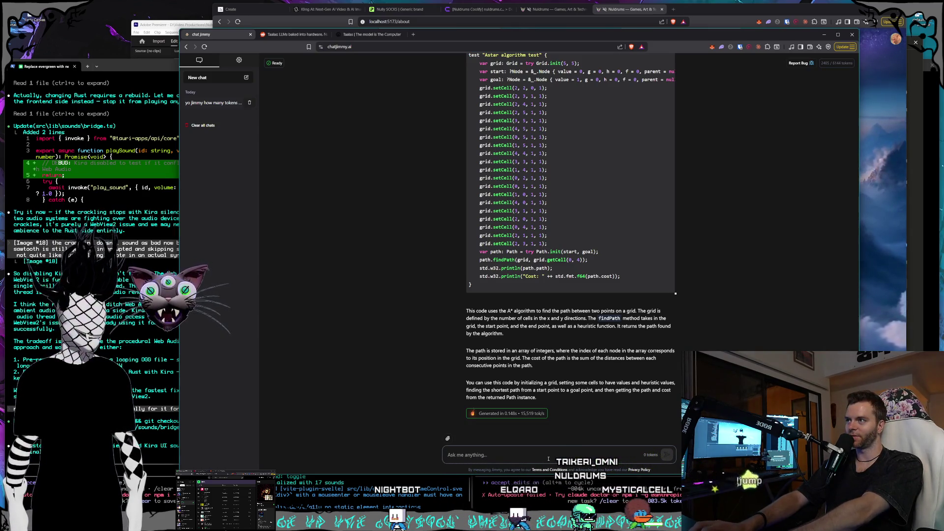
{"action": "type", "text": "Write me a 10 page essay about"}
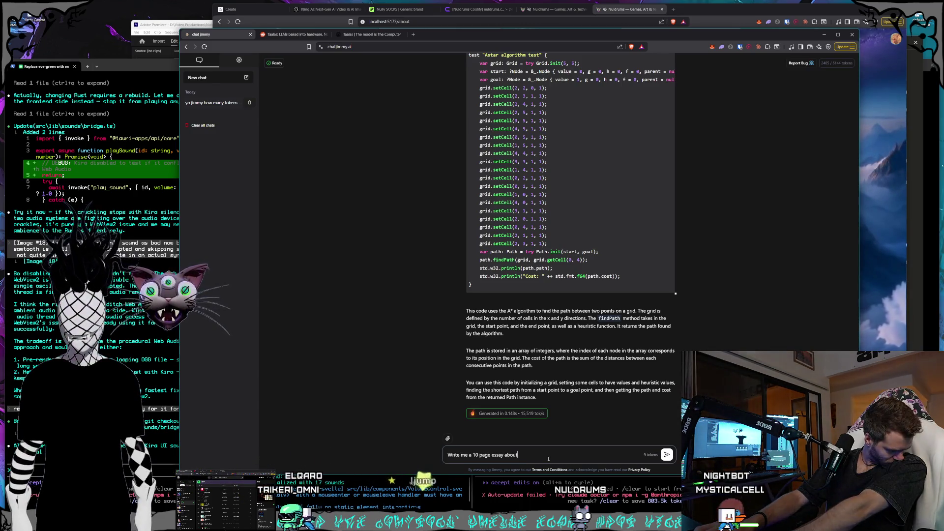
{"action": "type", "text": " all the lay"}
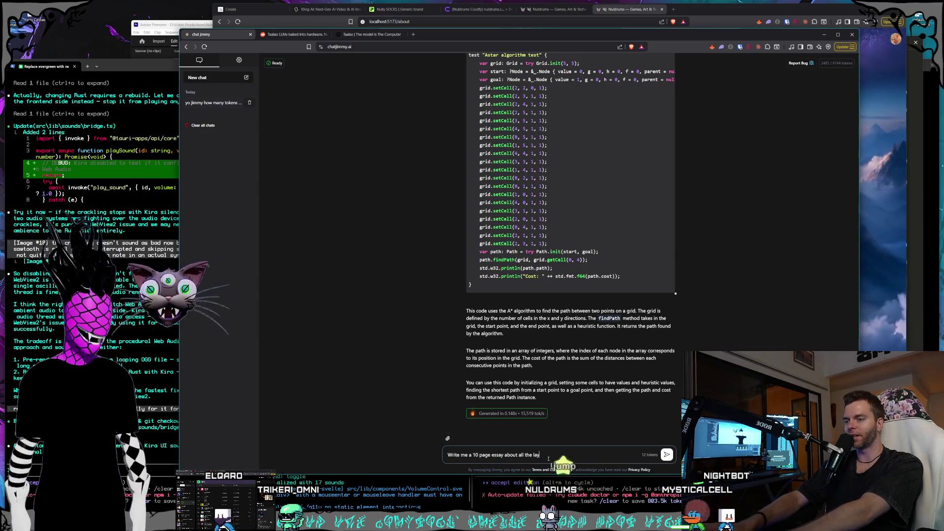
{"action": "type", "text": "ers that go into "}
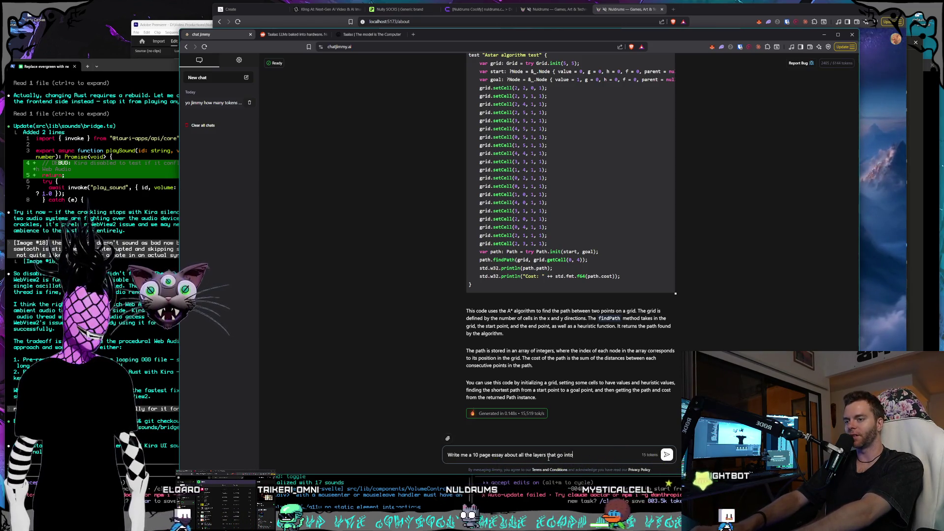
{"action": "type", "text": "making a"}
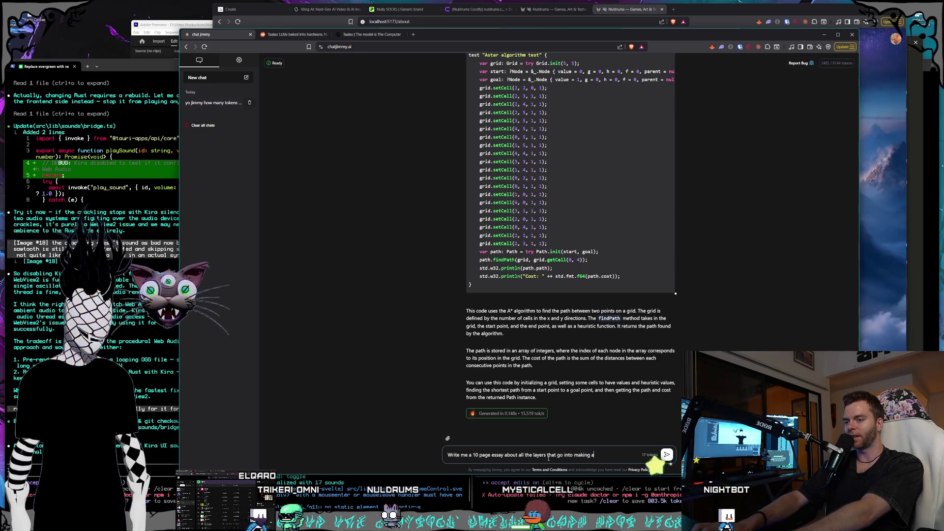
{"action": "type", "text": " mixture of ev"}
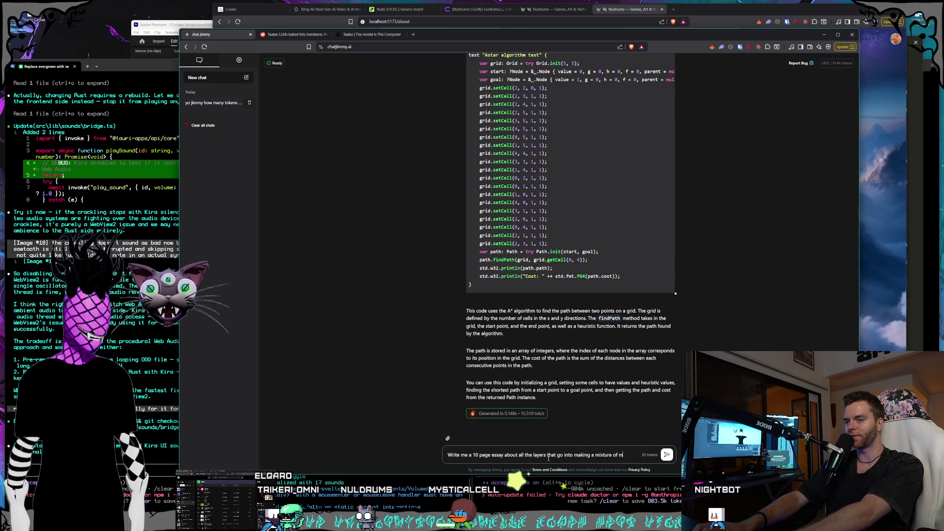
{"action": "type", "text": "perts mode"}
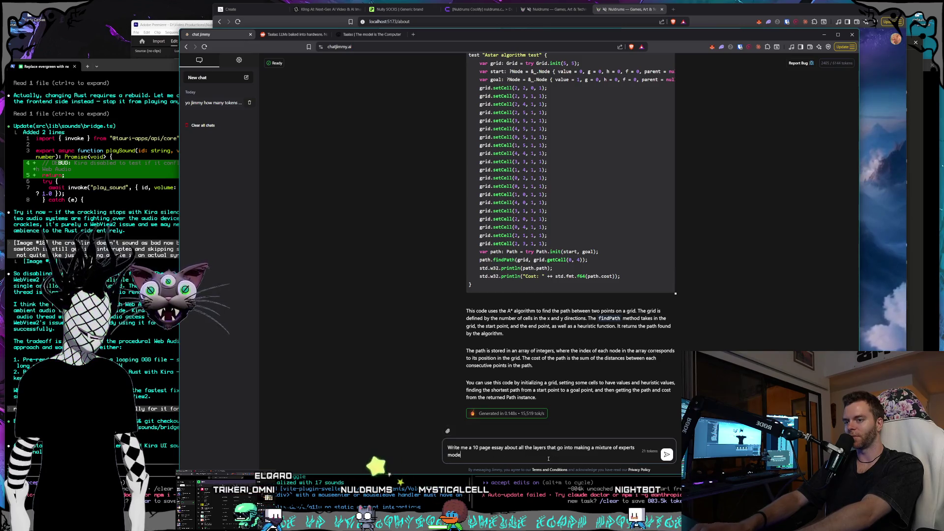
{"action": "type", "text": "l work"}
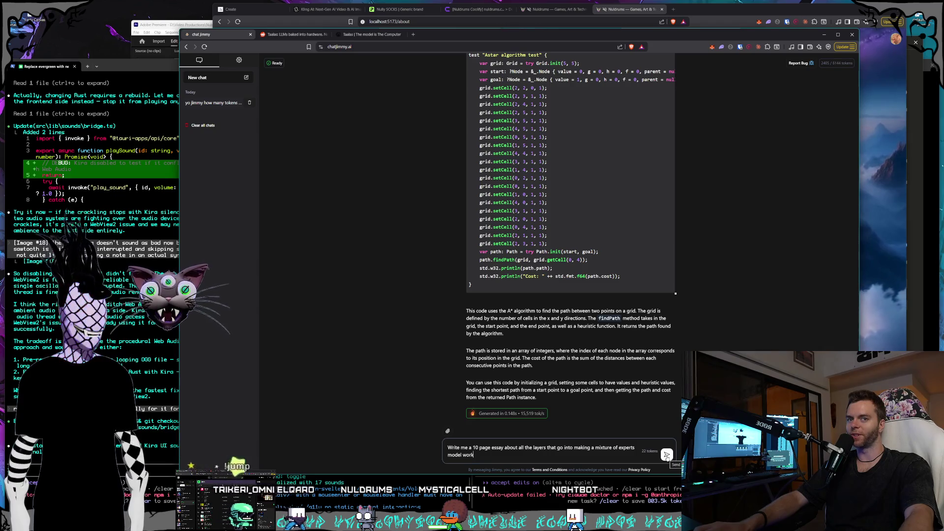
{"action": "left_click", "coordinate": [666, 456]}
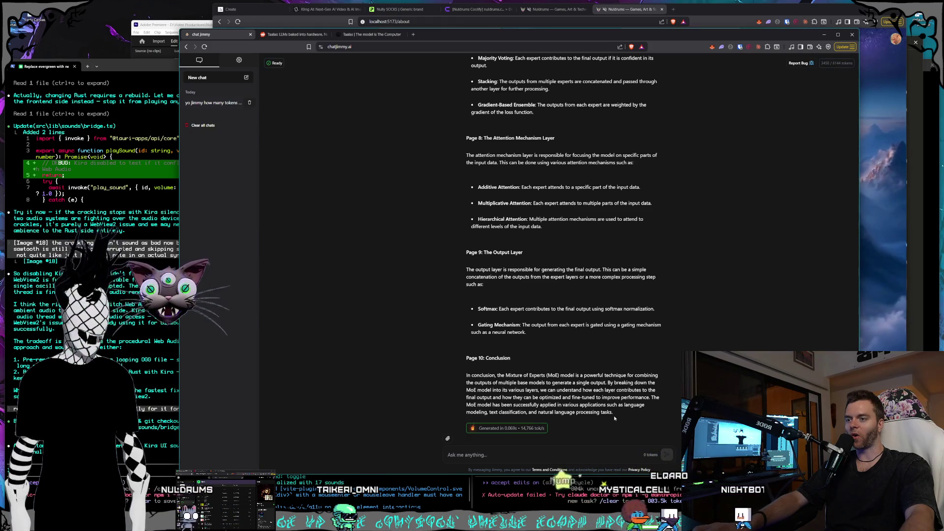
{"action": "scroll", "coordinate": [615, 418], "scroll_direction": "up", "scroll_amount": 15}
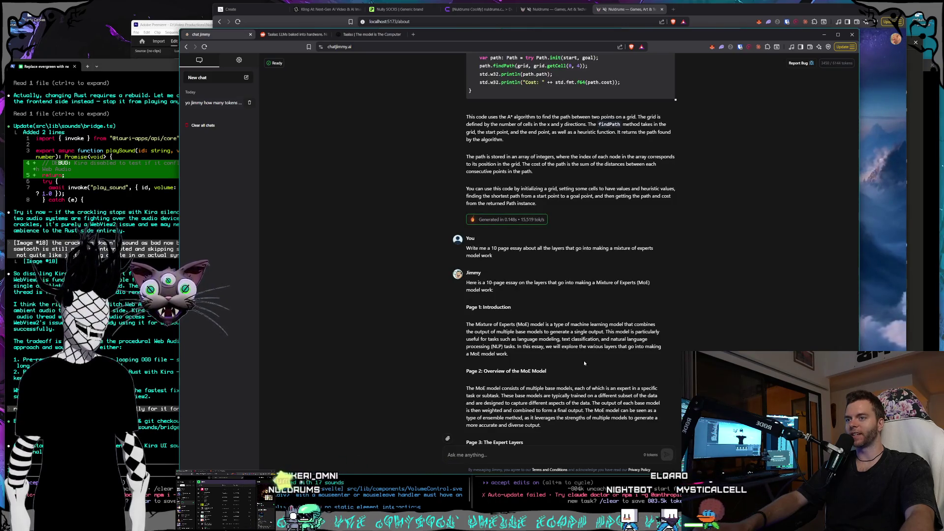
{"action": "scroll", "coordinate": [584, 363], "scroll_direction": "down", "scroll_amount": 3}
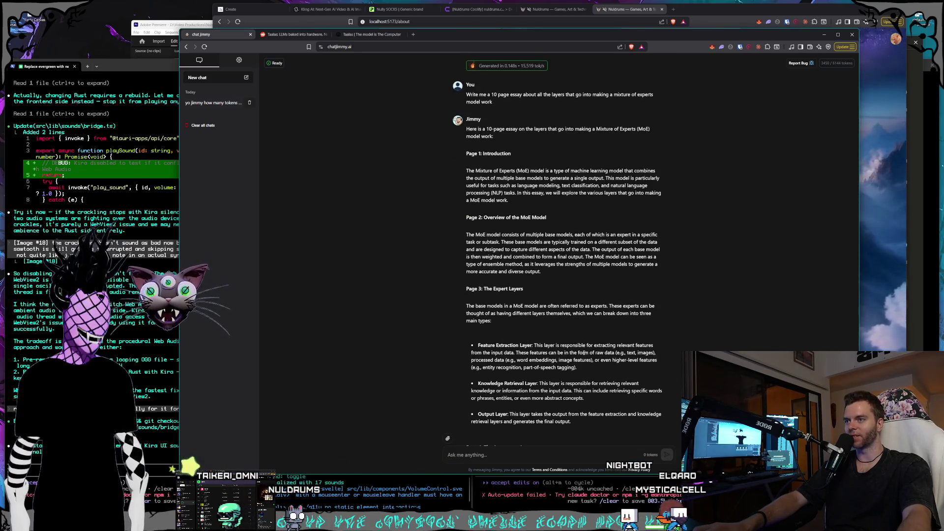
{"action": "scroll", "coordinate": [583, 353], "scroll_direction": "down", "scroll_amount": 4}
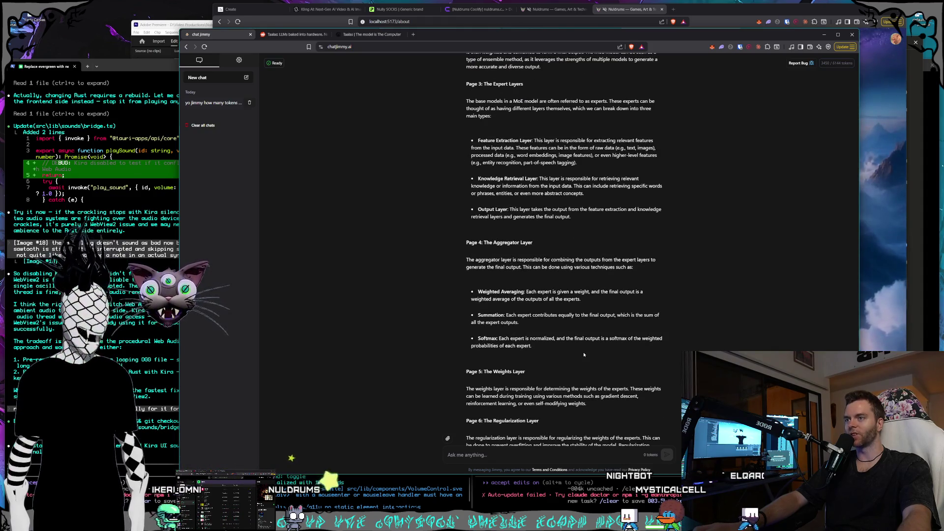
{"action": "scroll", "coordinate": [585, 355], "scroll_direction": "down", "scroll_amount": 10}
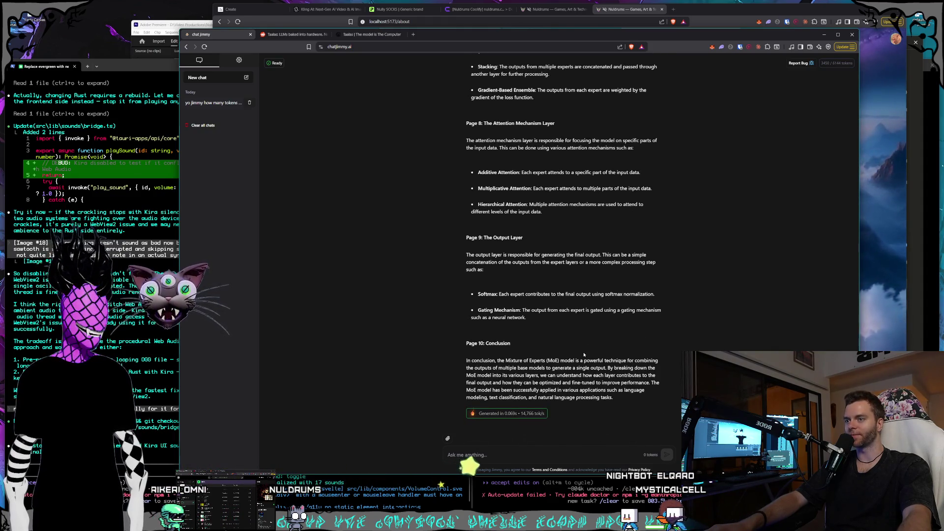
{"action": "scroll", "coordinate": [584, 355], "scroll_direction": "up", "scroll_amount": 15}
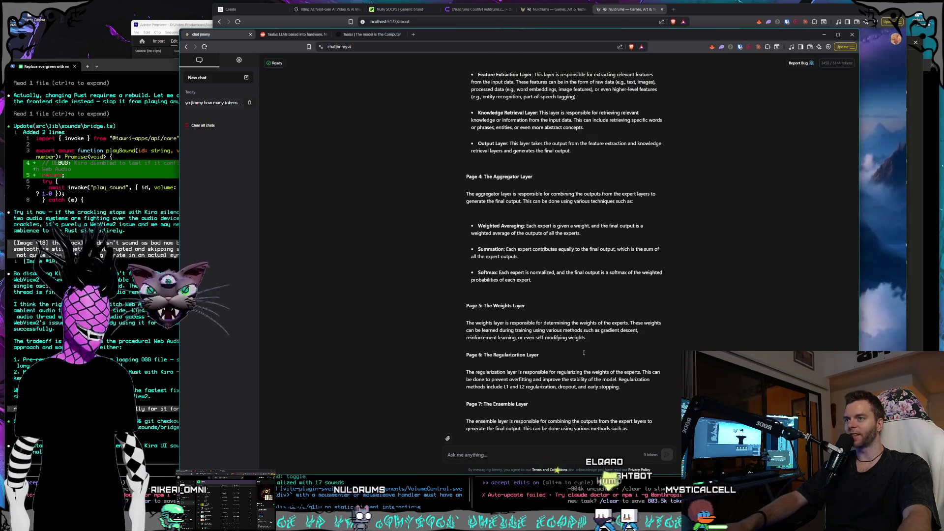
{"action": "scroll", "coordinate": [585, 354], "scroll_direction": "up", "scroll_amount": 3}
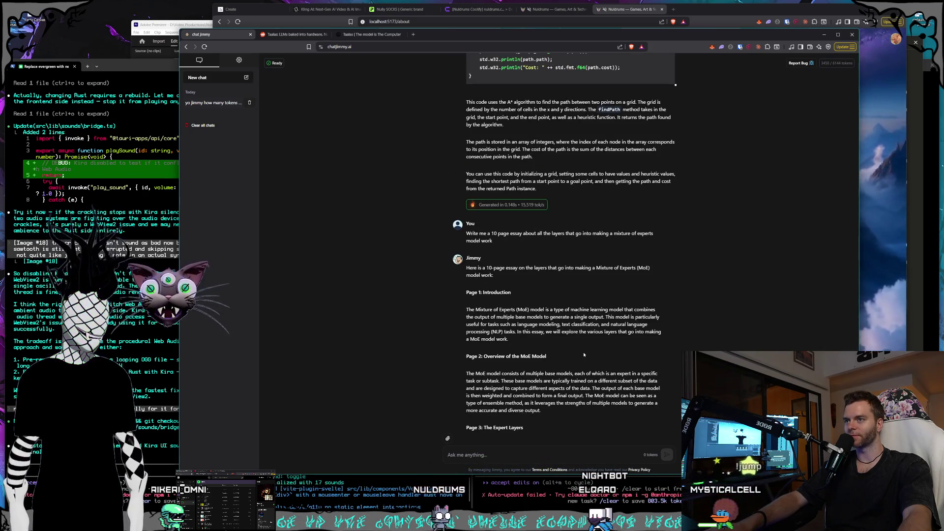
{"action": "scroll", "coordinate": [583, 355], "scroll_direction": "down", "scroll_amount": 15}
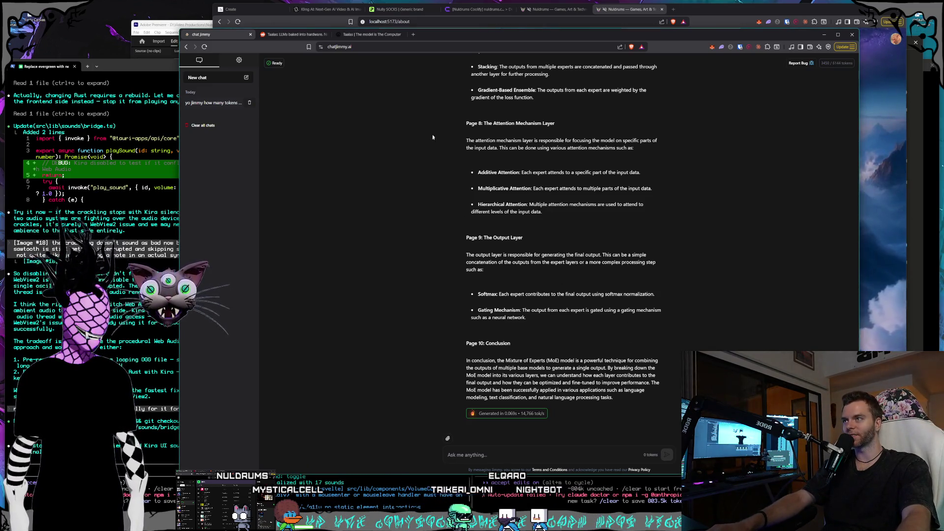
Step: File the chat jimmy bookmark under the Gamedev folder and save it
{"action": "left_click", "coordinate": [401, 88]}
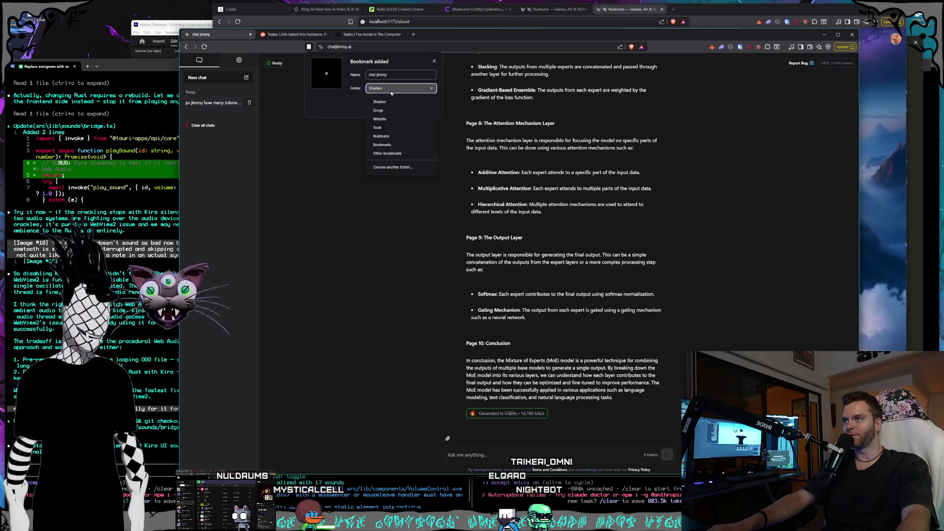
{"action": "left_click", "coordinate": [384, 174]}
{"action": "scroll", "coordinate": [522, 140], "scroll_direction": "up", "scroll_amount": 3}
{"action": "left_click", "coordinate": [465, 146]}
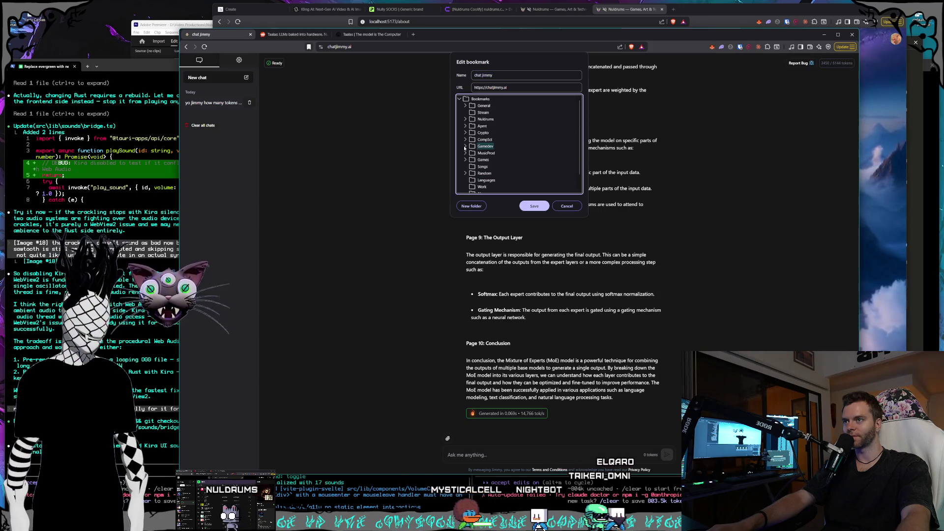
{"action": "scroll", "coordinate": [507, 165], "scroll_direction": "down", "scroll_amount": 2}
{"action": "left_click", "coordinate": [474, 175]}
{"action": "key", "text": "Return"}
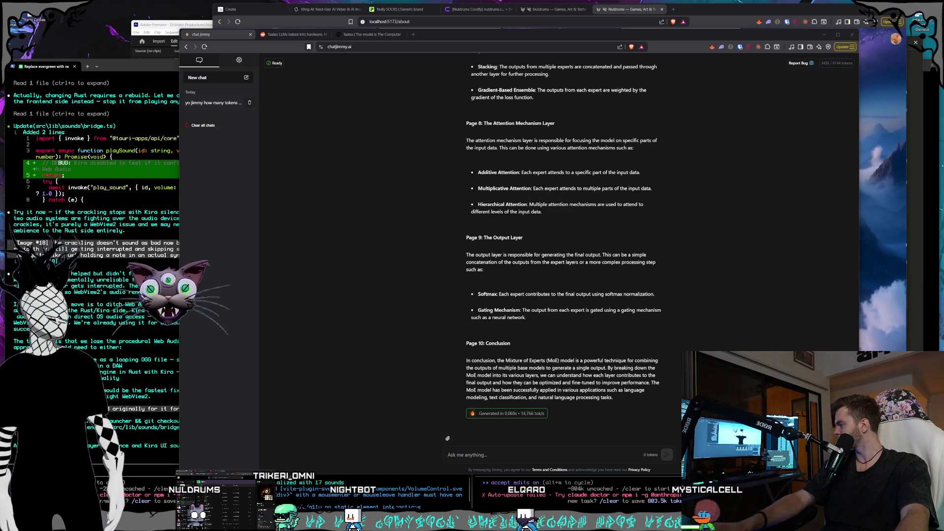
{"action": "left_click", "coordinate": [539, 247]}
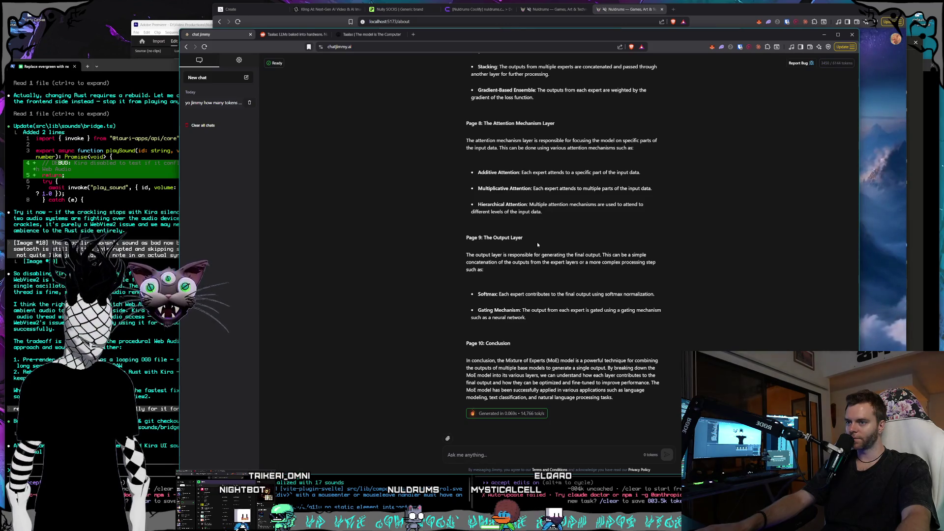
Step: Scroll up past the Zig A* code to the opening tokens-per-second question
{"action": "scroll", "coordinate": [537, 242], "scroll_direction": "up", "scroll_amount": 15}
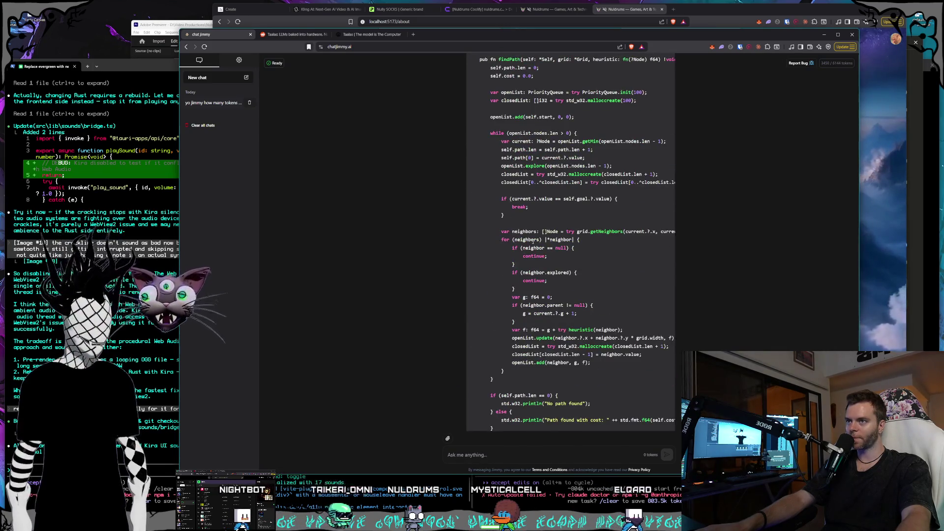
{"action": "scroll", "coordinate": [533, 241], "scroll_direction": "up", "scroll_amount": 5}
{"action": "scroll", "coordinate": [533, 243], "scroll_direction": "up", "scroll_amount": 10}
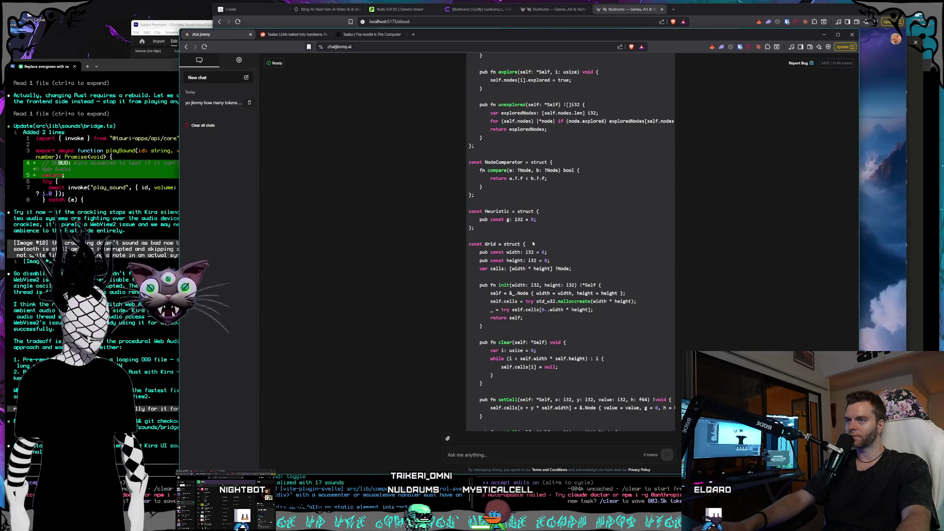
{"action": "scroll", "coordinate": [533, 243], "scroll_direction": "up", "scroll_amount": 5}
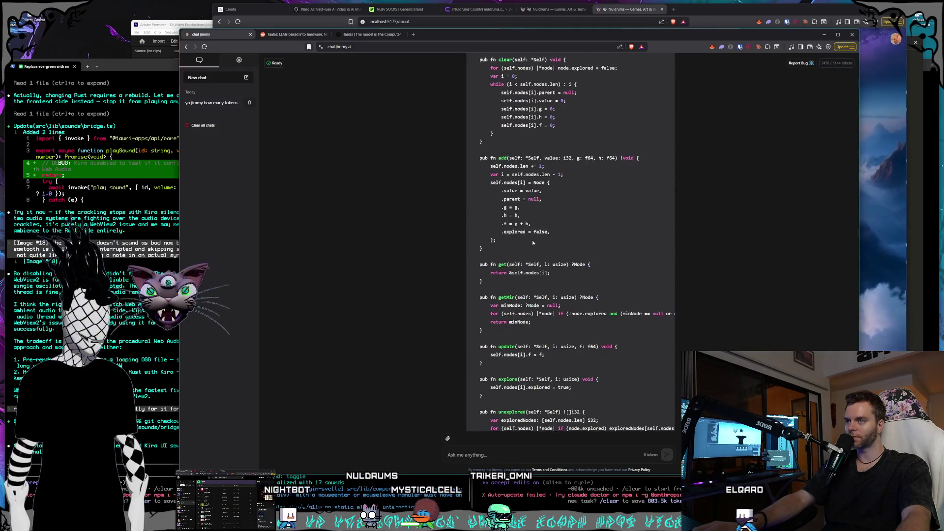
{"action": "scroll", "coordinate": [533, 241], "scroll_direction": "up", "scroll_amount": 9}
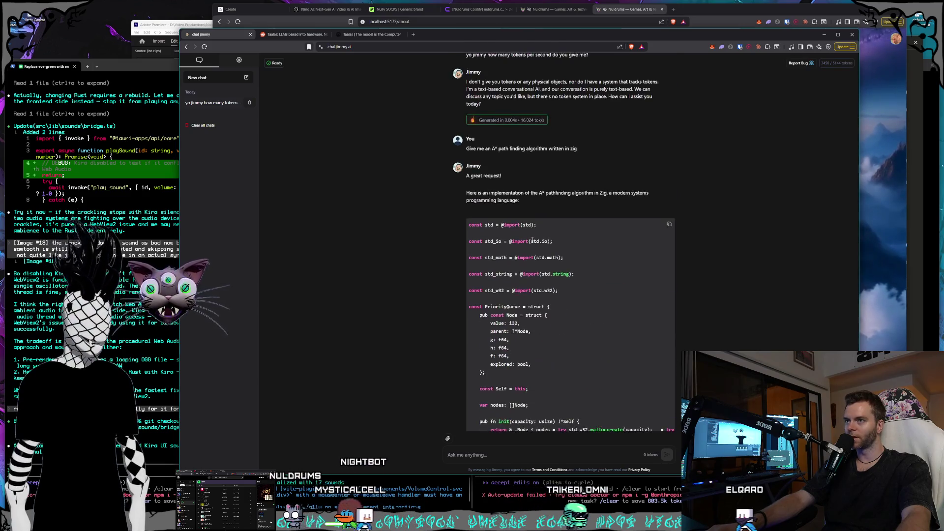
{"action": "scroll", "coordinate": [534, 241], "scroll_direction": "up", "scroll_amount": 1}
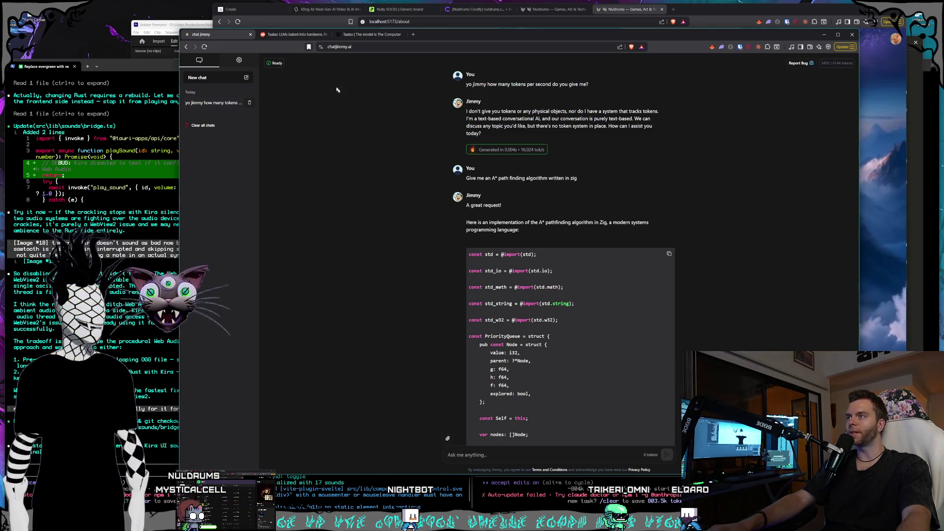
Step: Switch to the r/singularity Taalas thread and skim the top of the post
{"action": "left_click", "coordinate": [290, 38]}
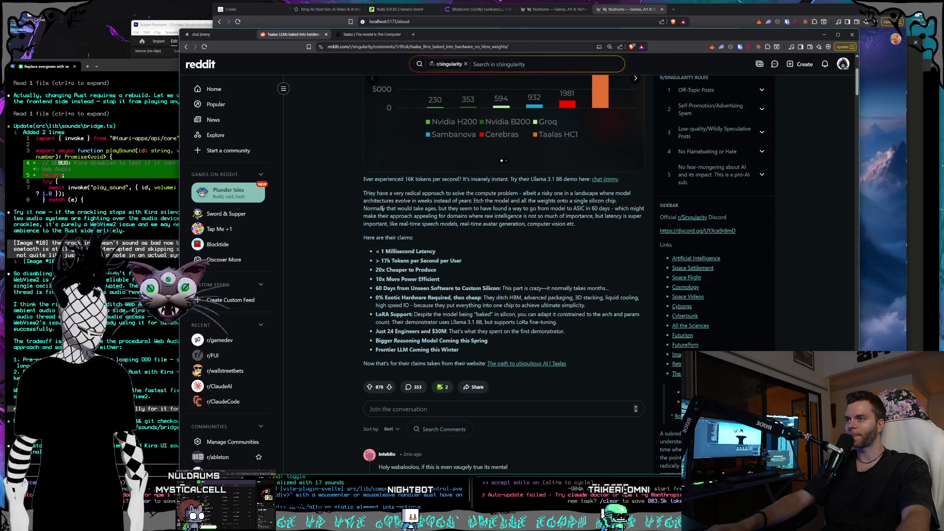
{"action": "scroll", "coordinate": [386, 208], "scroll_direction": "up", "scroll_amount": 2}
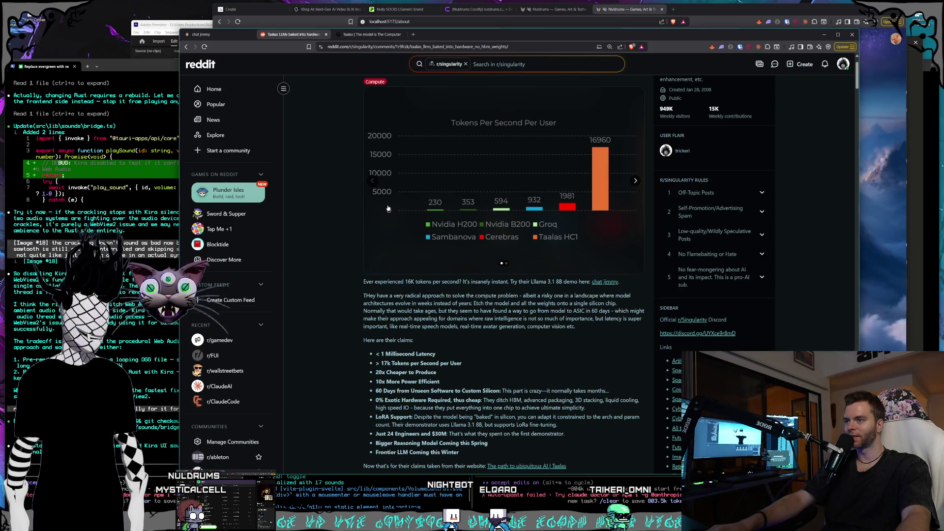
{"action": "scroll", "coordinate": [388, 209], "scroll_direction": "down", "scroll_amount": 5}
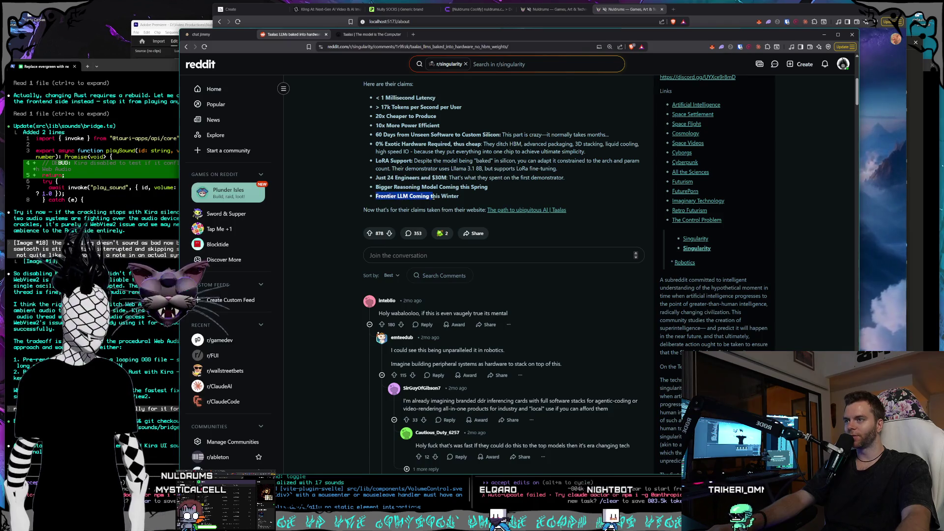
{"action": "scroll", "coordinate": [456, 198], "scroll_direction": "up", "scroll_amount": 6}
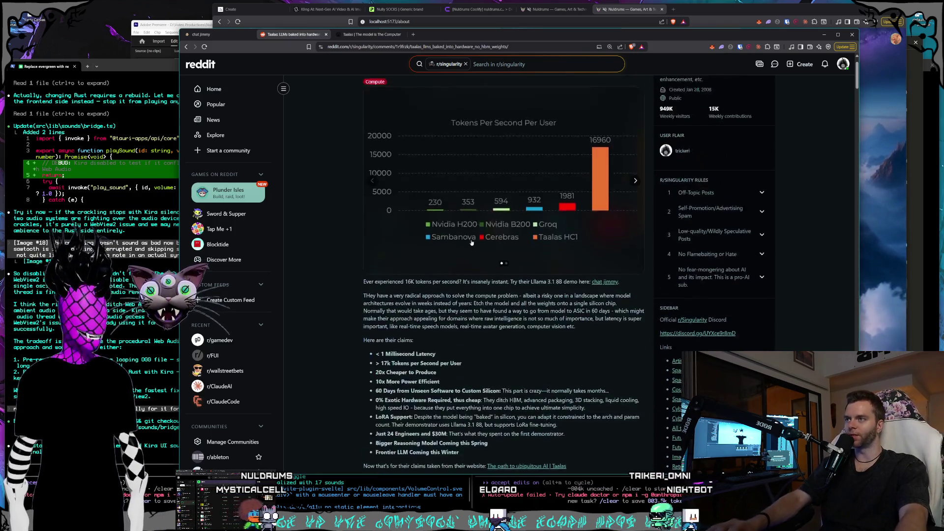
{"action": "scroll", "coordinate": [448, 242], "scroll_direction": "down", "scroll_amount": 5}
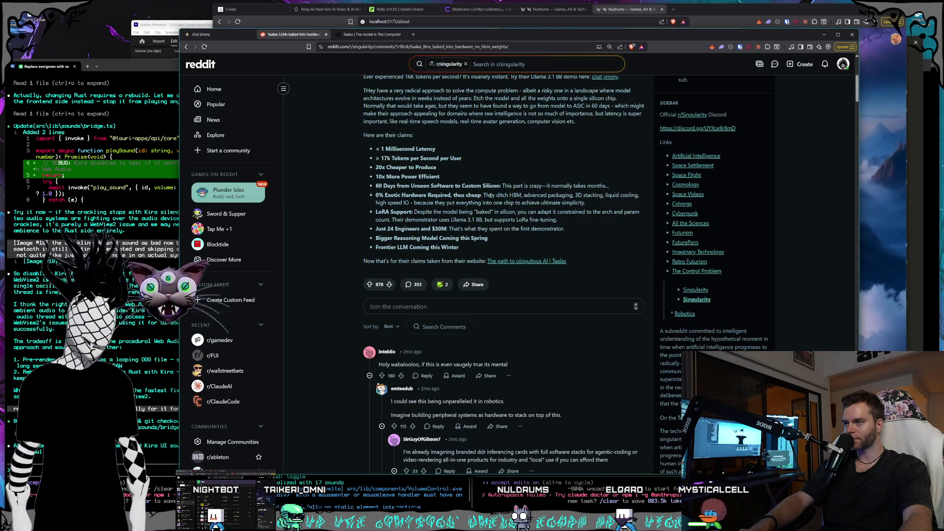
Step: Read replies on generation speed, latency and chip power, then collapse the 'Try the demo' thread
{"action": "scroll", "coordinate": [487, 196], "scroll_direction": "down", "scroll_amount": 2}
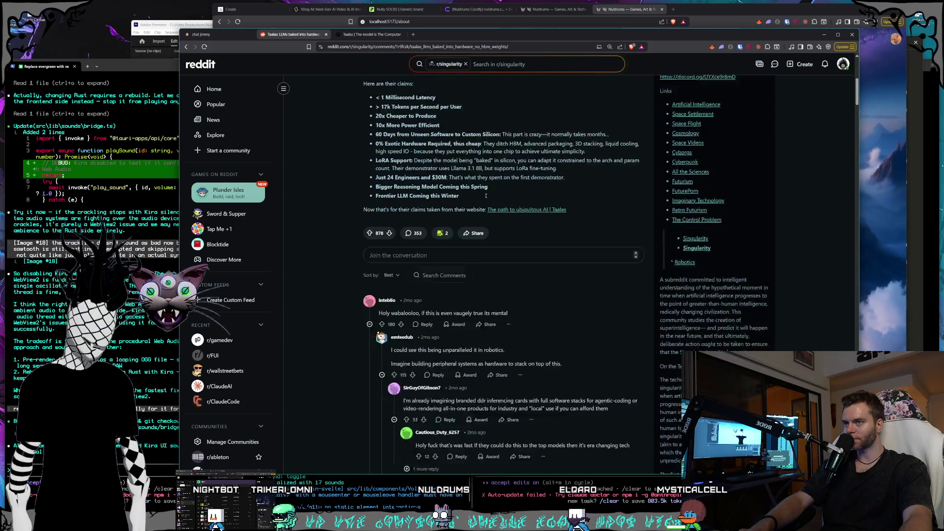
{"action": "scroll", "coordinate": [484, 197], "scroll_direction": "down", "scroll_amount": 1}
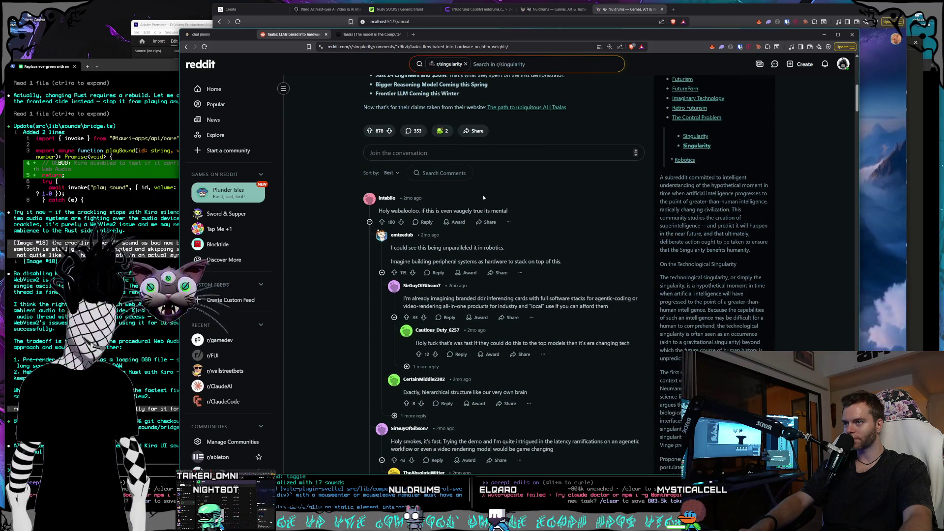
{"action": "scroll", "coordinate": [484, 197], "scroll_direction": "down", "scroll_amount": 1}
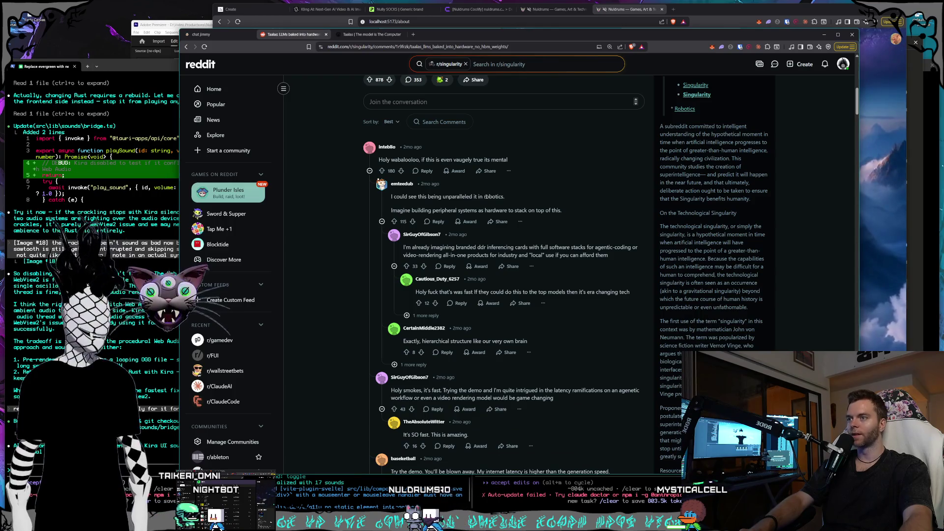
{"action": "scroll", "coordinate": [475, 196], "scroll_direction": "down", "scroll_amount": 1}
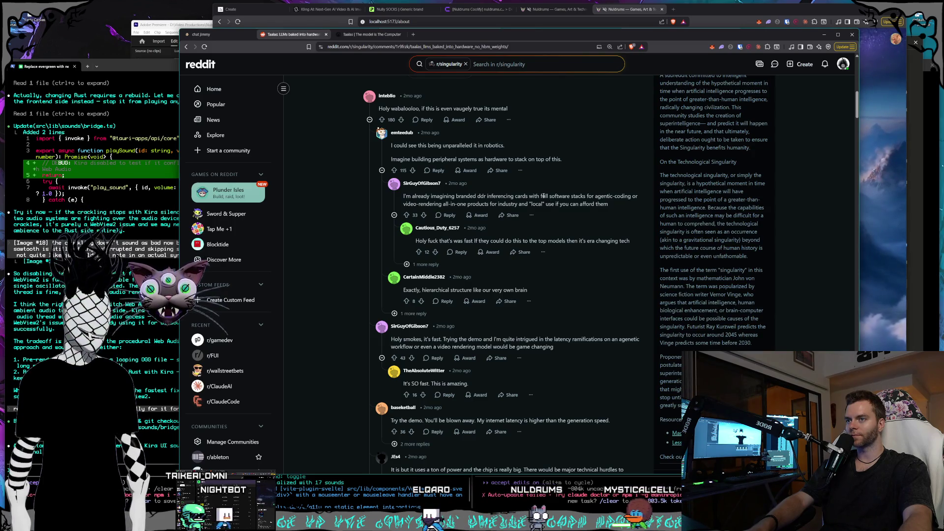
{"action": "scroll", "coordinate": [537, 192], "scroll_direction": "down", "scroll_amount": 1}
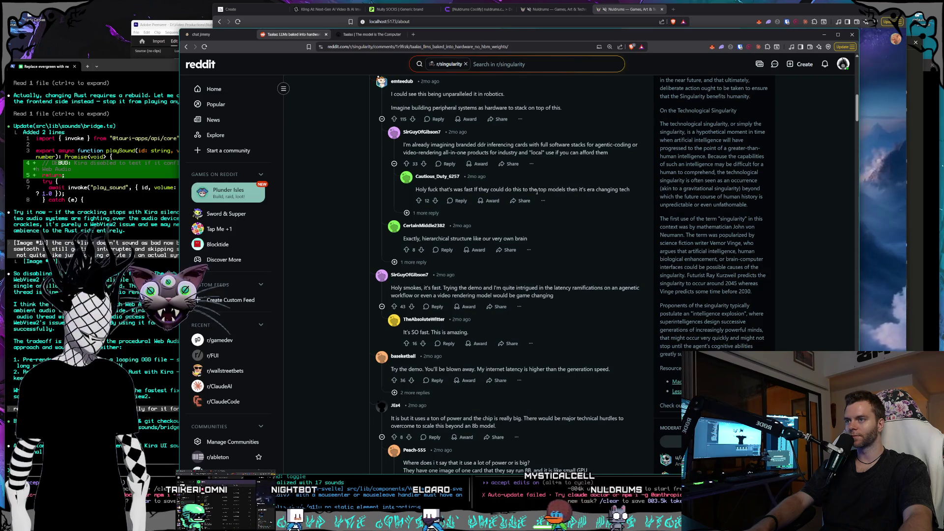
{"action": "scroll", "coordinate": [537, 192], "scroll_direction": "down", "scroll_amount": 2}
{"action": "scroll", "coordinate": [537, 192], "scroll_direction": "up", "scroll_amount": 1}
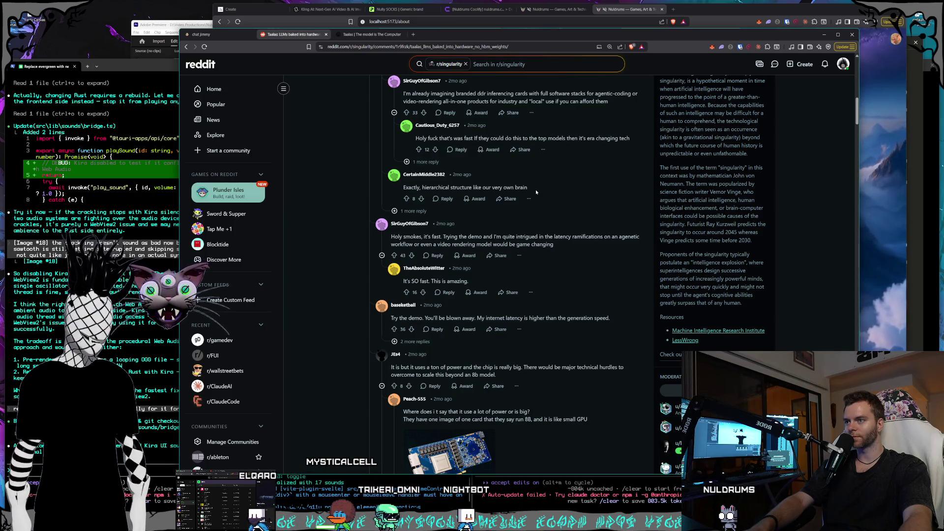
{"action": "scroll", "coordinate": [536, 192], "scroll_direction": "down", "scroll_amount": 1}
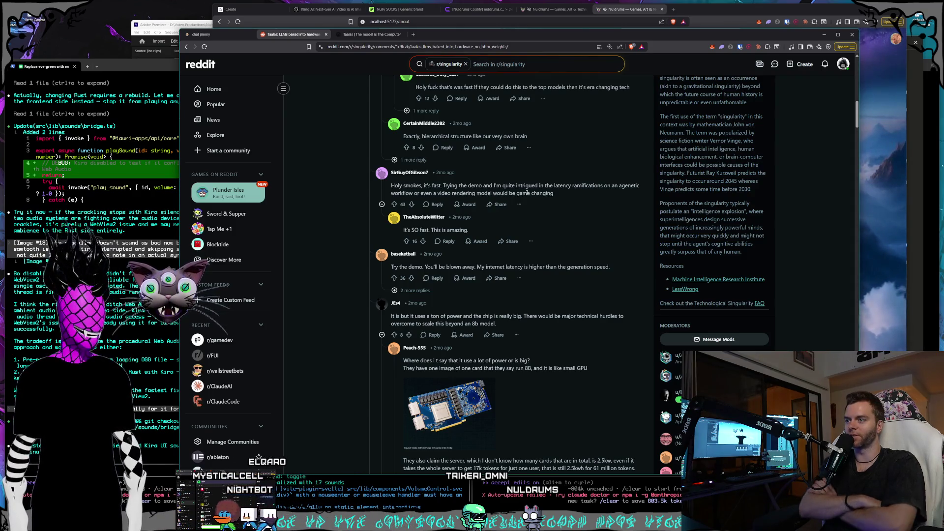
{"action": "scroll", "coordinate": [441, 240], "scroll_direction": "down", "scroll_amount": 1}
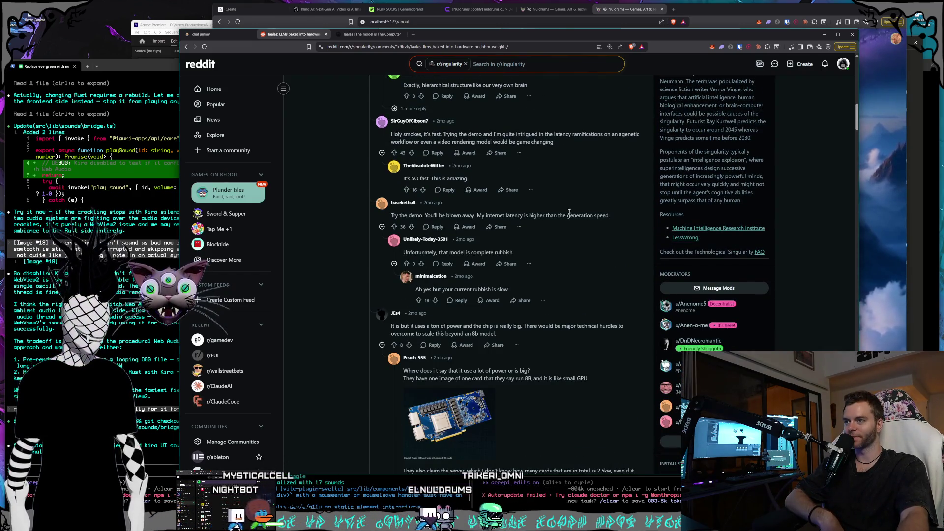
{"action": "left_click", "coordinate": [431, 216]}
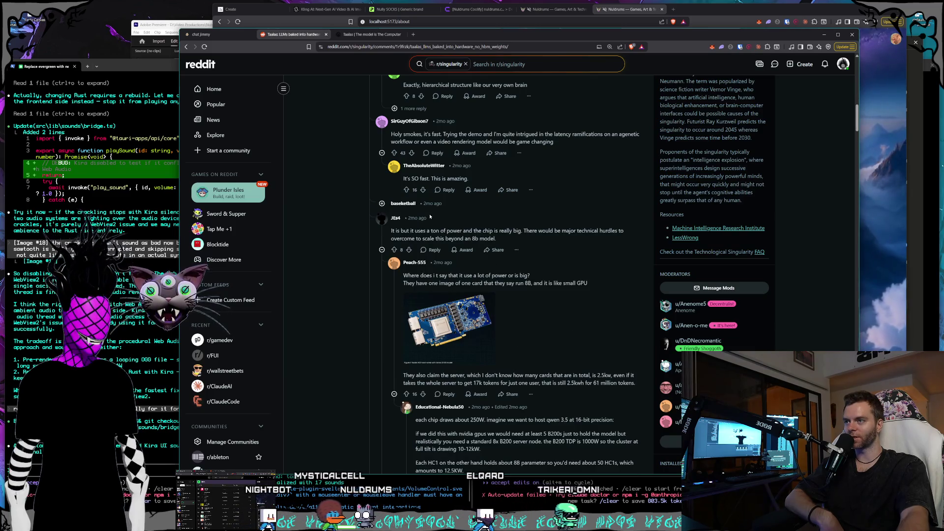
Step: Scroll down to the comment estimating about 250W per chip and comparing HC1 costs with B200 servers
{"action": "scroll", "coordinate": [432, 226], "scroll_direction": "down", "scroll_amount": 2}
{"action": "scroll", "coordinate": [434, 244], "scroll_direction": "up", "scroll_amount": 3}
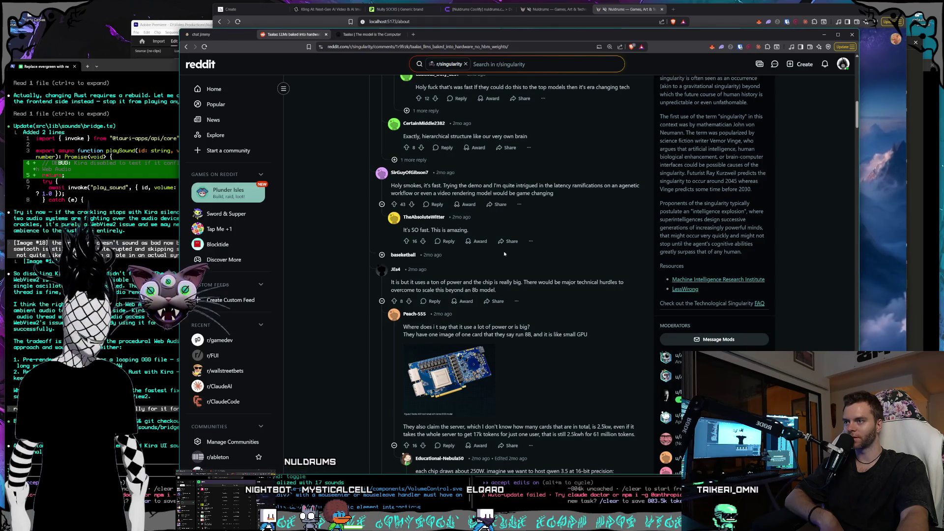
{"action": "scroll", "coordinate": [492, 246], "scroll_direction": "down", "scroll_amount": 1}
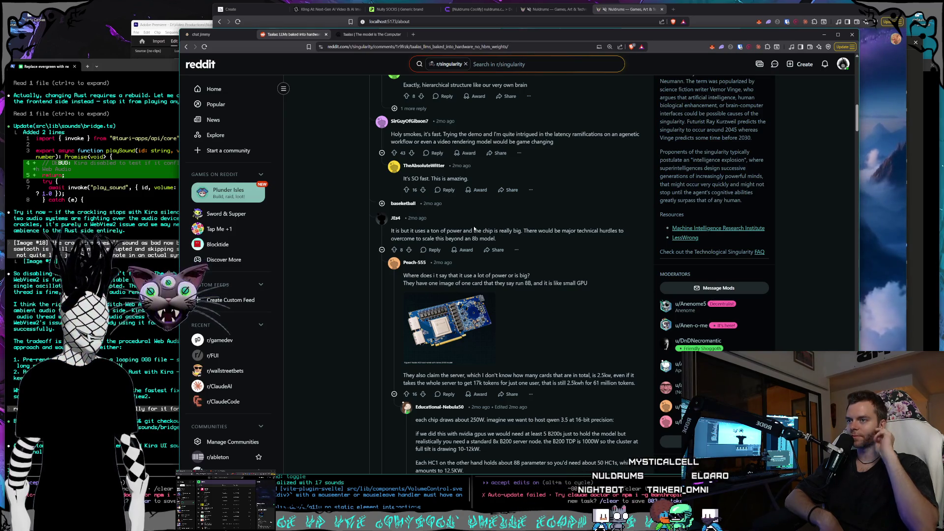
{"action": "scroll", "coordinate": [476, 230], "scroll_direction": "down", "scroll_amount": 1}
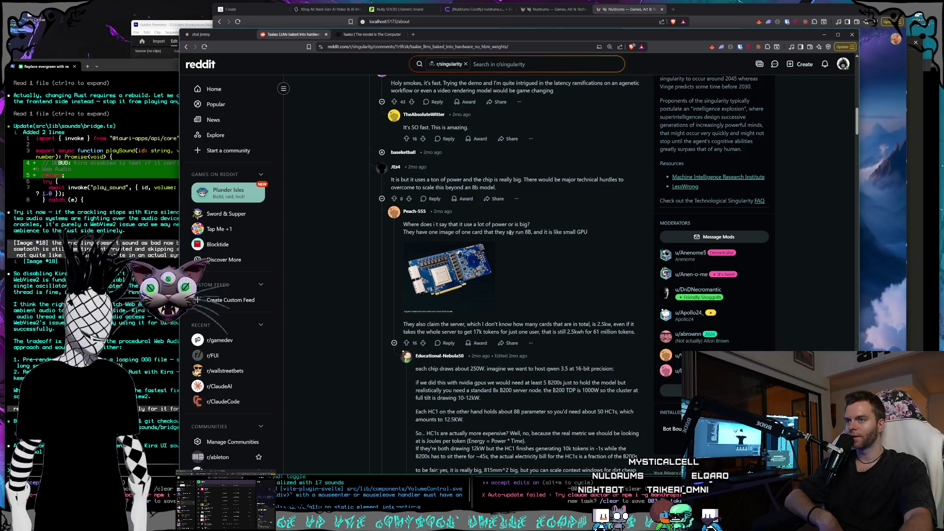
{"action": "scroll", "coordinate": [502, 258], "scroll_direction": "down", "scroll_amount": 1}
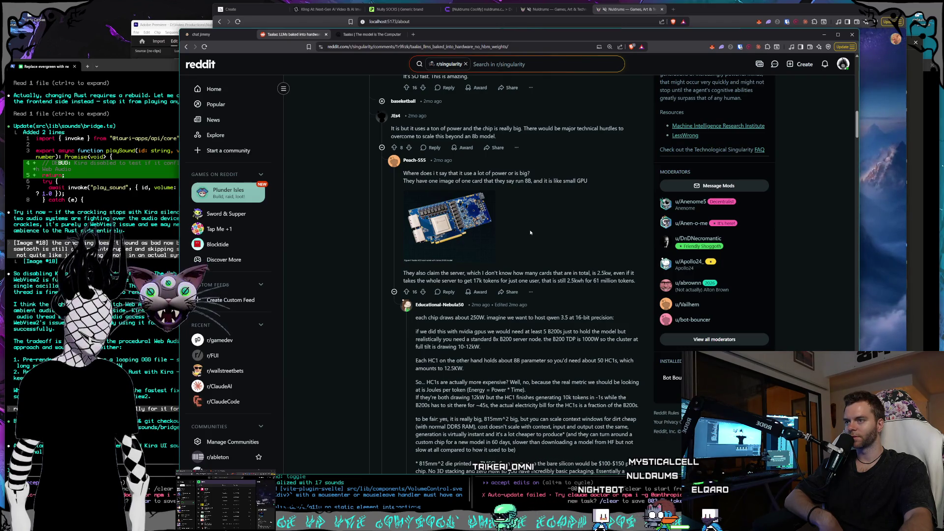
{"action": "scroll", "coordinate": [497, 227], "scroll_direction": "down", "scroll_amount": 1}
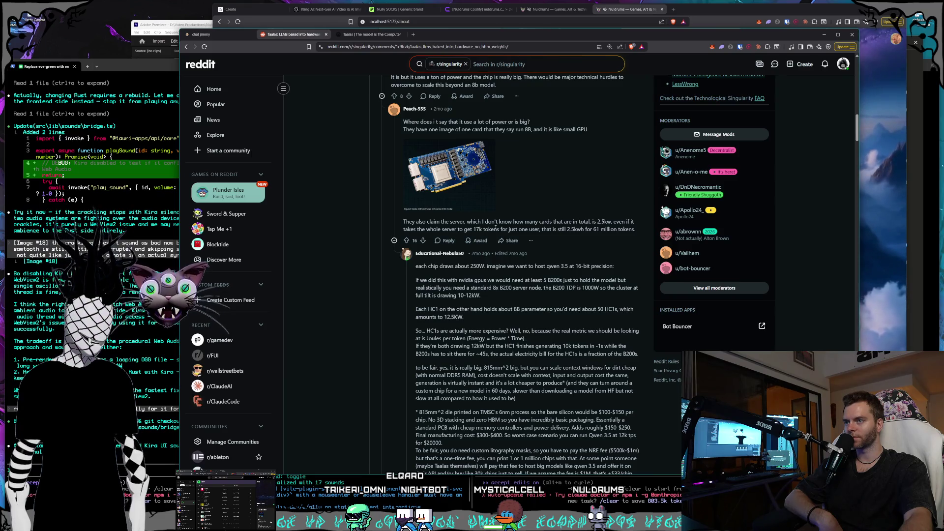
{"action": "scroll", "coordinate": [495, 228], "scroll_direction": "down", "scroll_amount": 1}
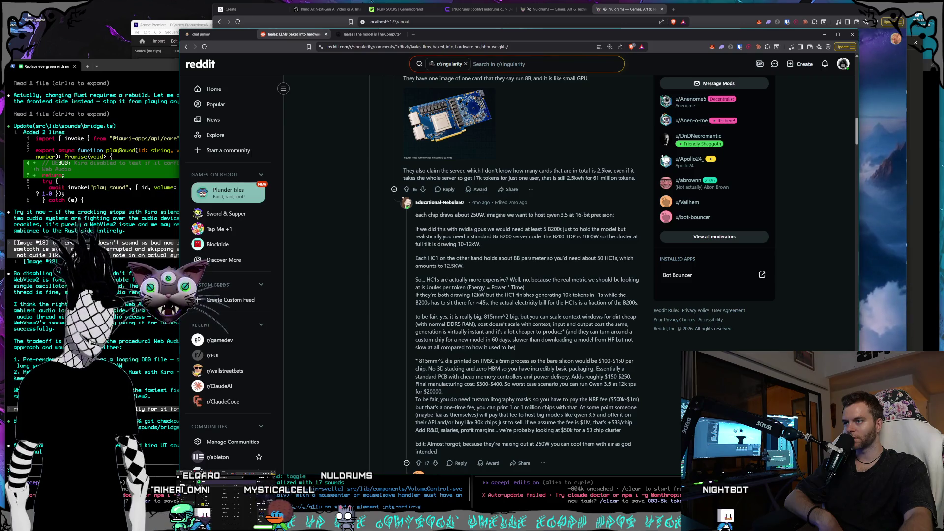
Step: Scroll down the Taalas thread to replies on Apple winning the AI war and acquiring Taalas
{"action": "scroll", "coordinate": [481, 217], "scroll_direction": "down", "scroll_amount": 1}
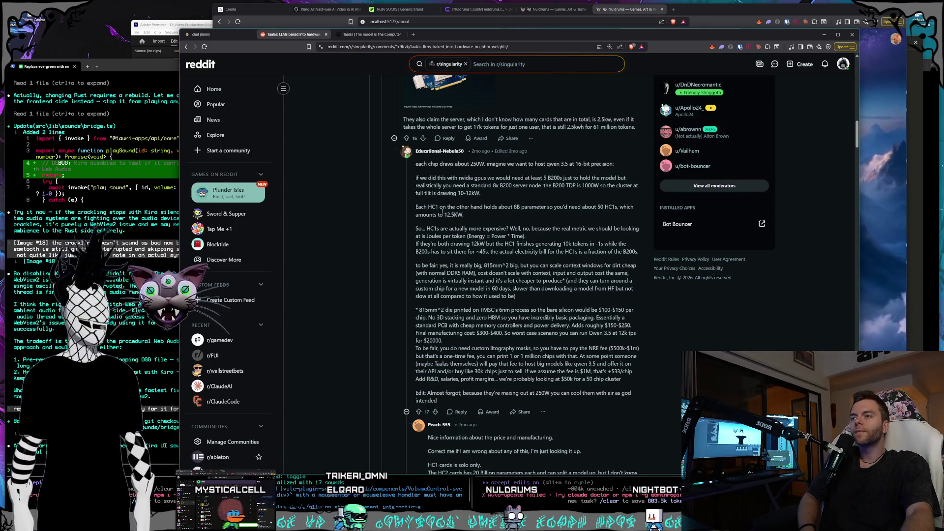
{"action": "scroll", "coordinate": [440, 207], "scroll_direction": "down", "scroll_amount": 1}
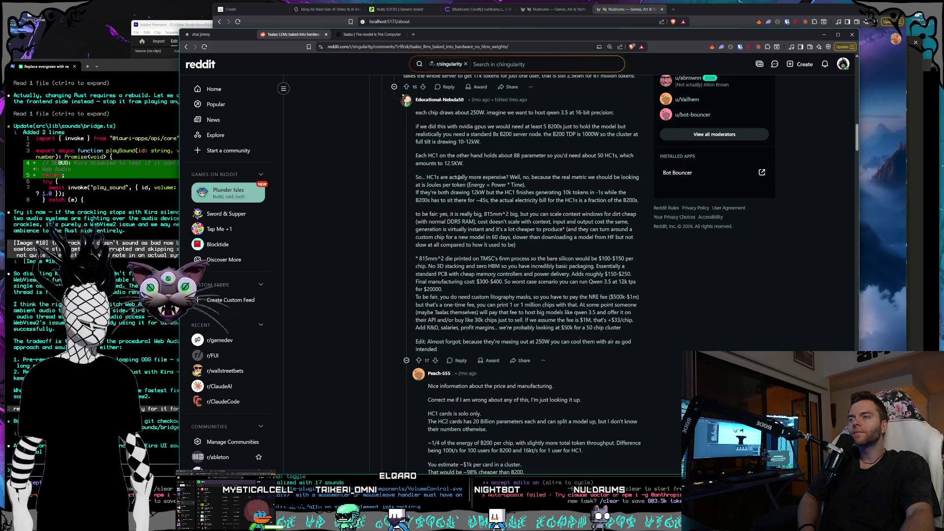
{"action": "scroll", "coordinate": [458, 178], "scroll_direction": "down", "scroll_amount": 2}
{"action": "scroll", "coordinate": [458, 179], "scroll_direction": "down", "scroll_amount": 2}
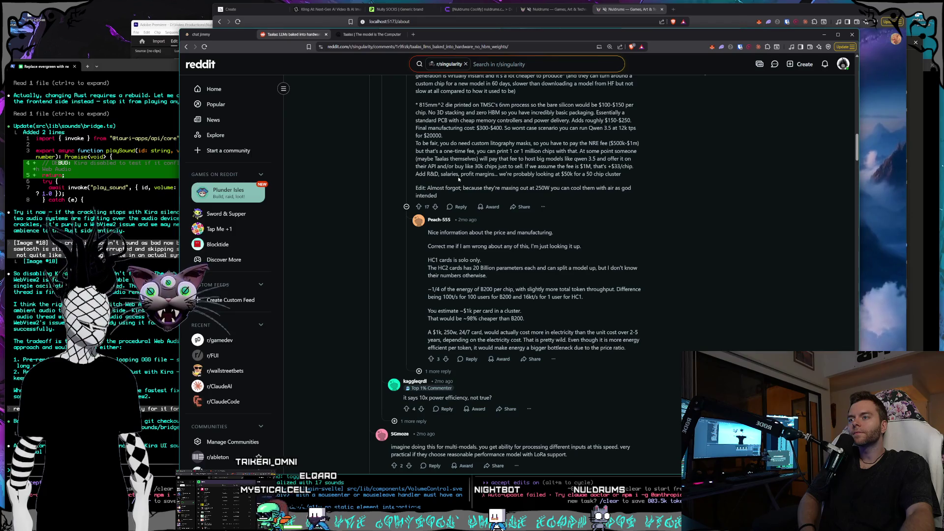
{"action": "scroll", "coordinate": [459, 179], "scroll_direction": "down", "scroll_amount": 2}
{"action": "scroll", "coordinate": [458, 179], "scroll_direction": "down", "scroll_amount": 1}
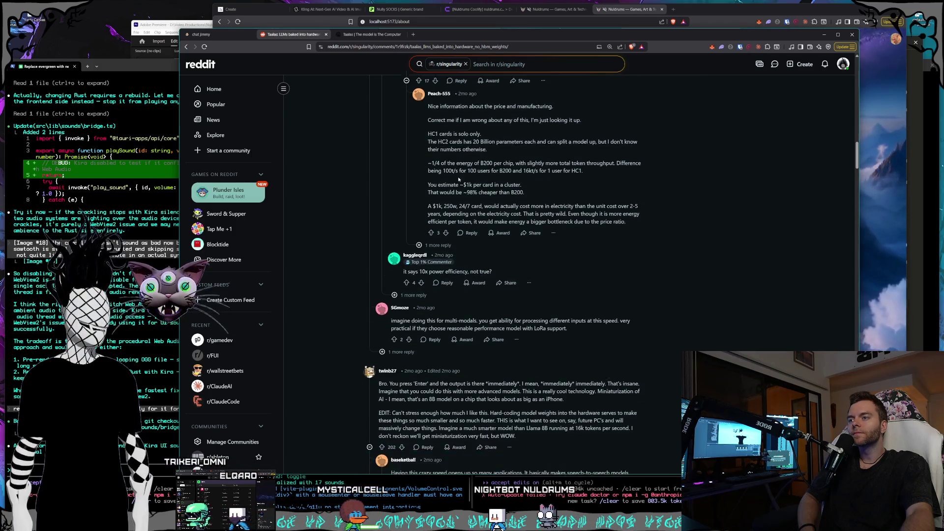
{"action": "scroll", "coordinate": [458, 179], "scroll_direction": "down", "scroll_amount": 1}
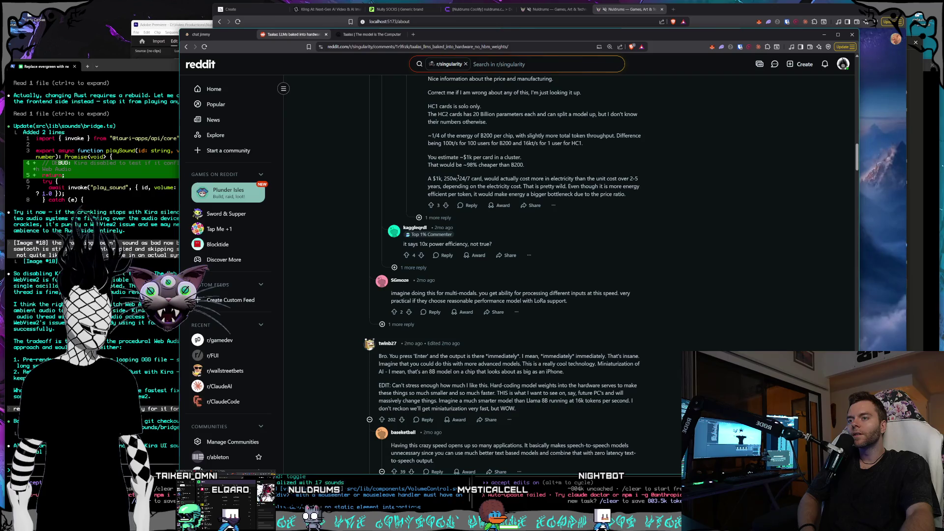
{"action": "scroll", "coordinate": [458, 179], "scroll_direction": "down", "scroll_amount": 2}
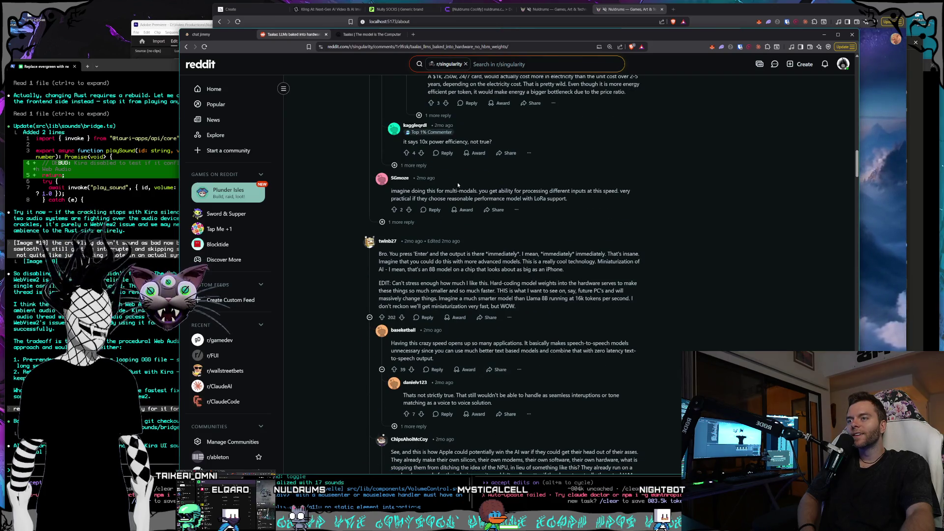
{"action": "scroll", "coordinate": [460, 189], "scroll_direction": "down", "scroll_amount": 1}
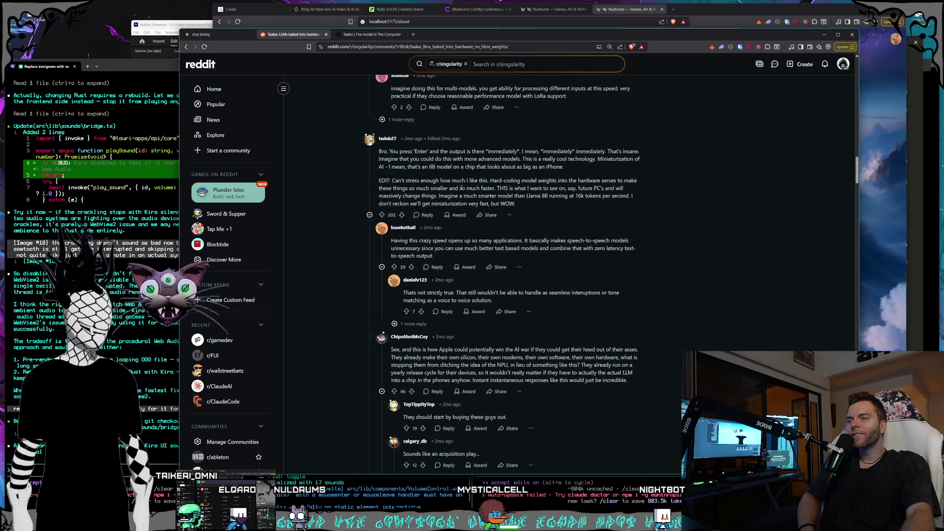
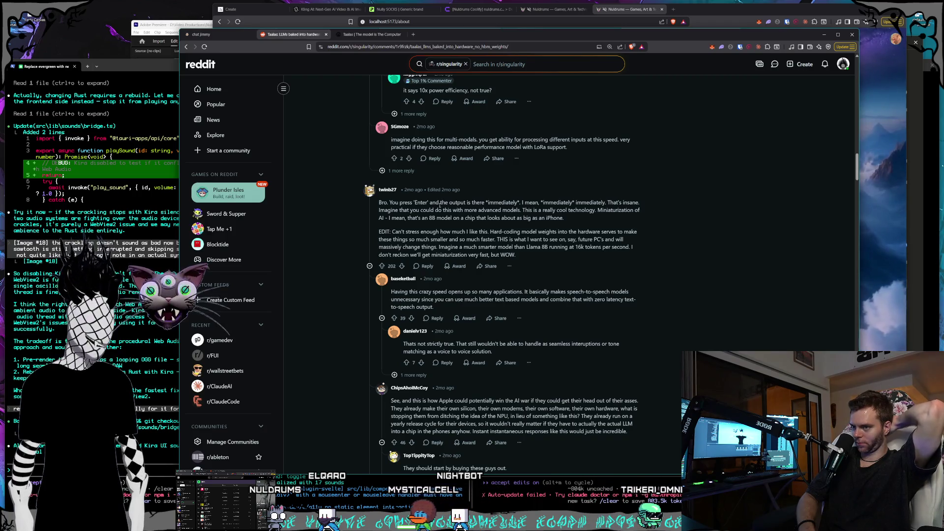
Step: Read through the Taalas post's comments, then switch to the ChatJimmy chat with the Zig A* code
{"action": "scroll", "coordinate": [440, 204], "scroll_direction": "down", "scroll_amount": 2}
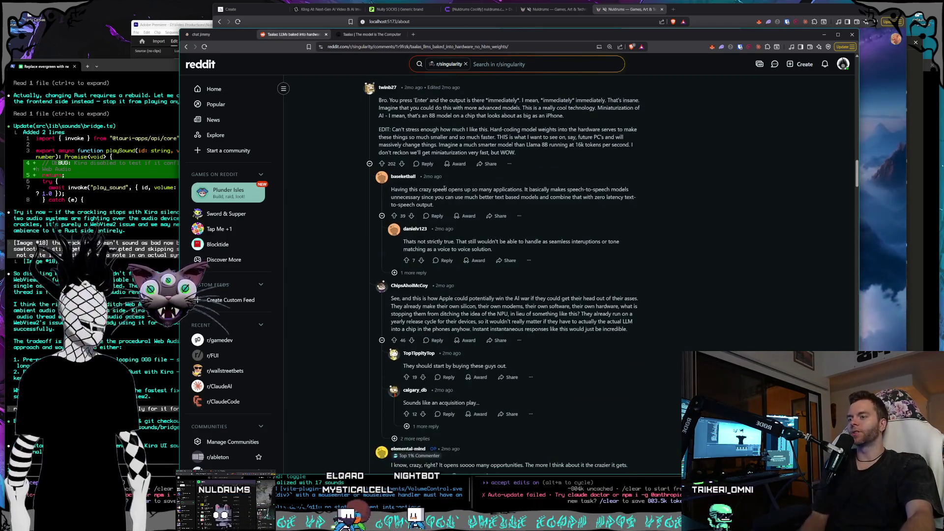
{"action": "scroll", "coordinate": [461, 232], "scroll_direction": "down", "scroll_amount": 1}
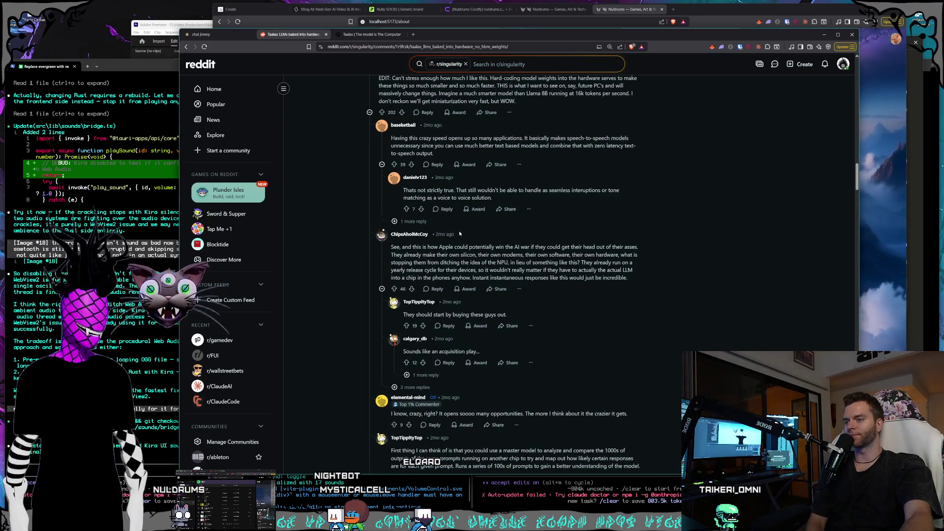
{"action": "scroll", "coordinate": [460, 233], "scroll_direction": "down", "scroll_amount": 1}
{"action": "scroll", "coordinate": [477, 295], "scroll_direction": "down", "scroll_amount": 5}
{"action": "scroll", "coordinate": [483, 320], "scroll_direction": "up", "scroll_amount": 10}
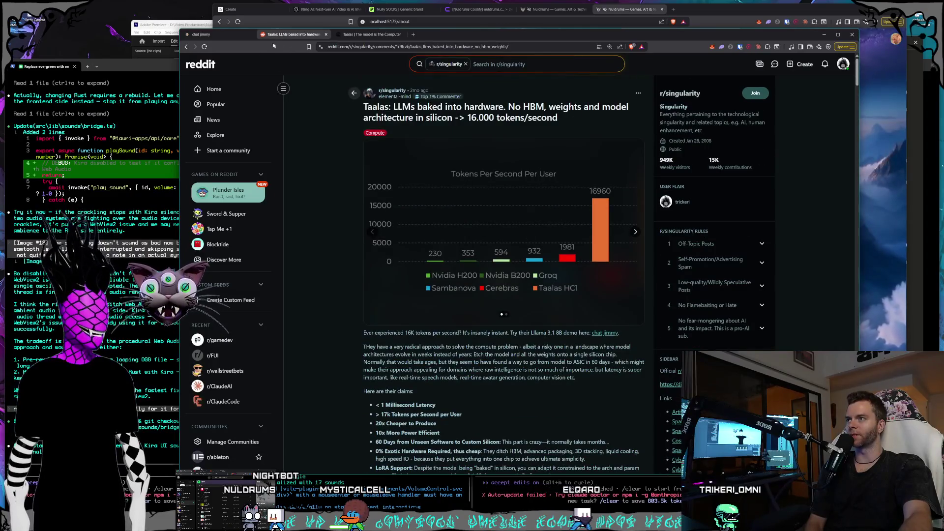
{"action": "left_click", "coordinate": [225, 35]}
{"action": "scroll", "coordinate": [419, 234], "scroll_direction": "down", "scroll_amount": 1}
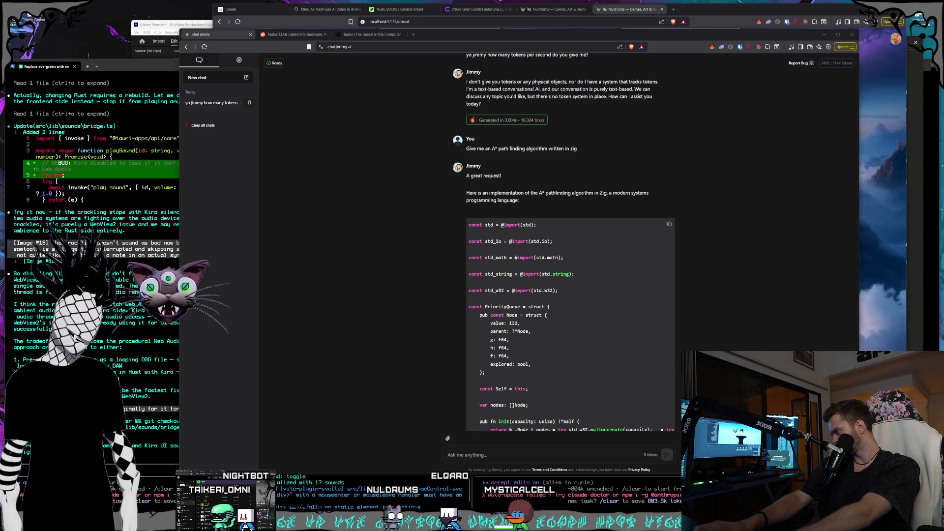
Step: Go back to the Taalas hardware Reddit post and join the r/singularity subreddit
{"action": "left_click", "coordinate": [305, 35]}
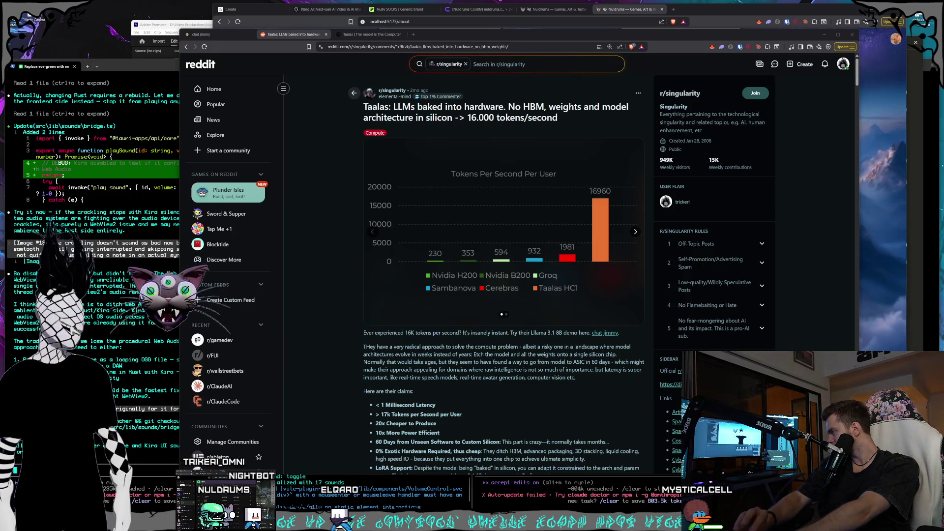
{"action": "left_click", "coordinate": [390, 92]}
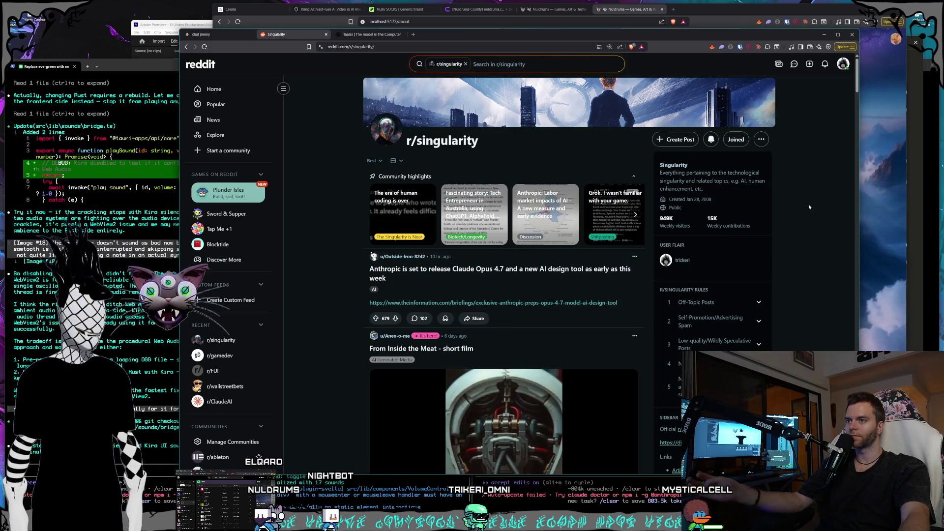
Step: Scroll the r/singularity feed, bringing the Reddit window back in front when another window covers it
{"action": "scroll", "coordinate": [809, 207], "scroll_direction": "down", "scroll_amount": 2}
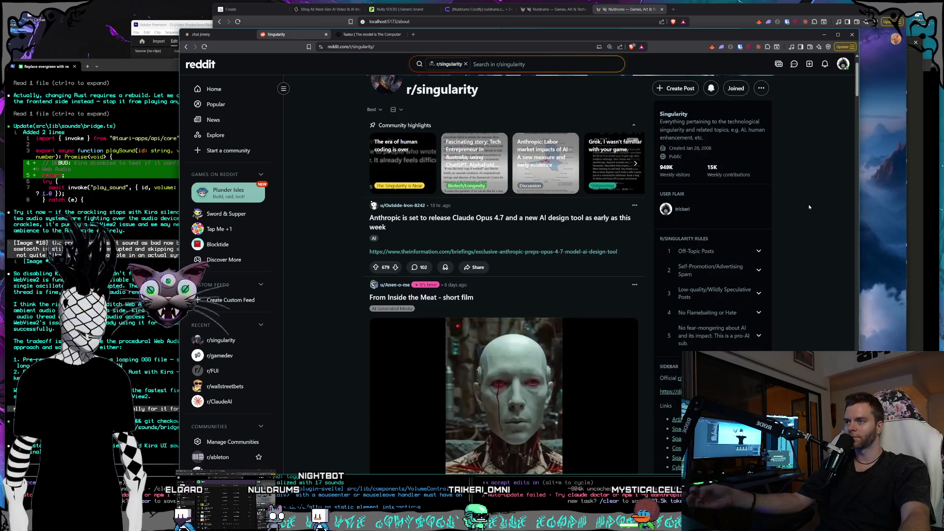
{"action": "scroll", "coordinate": [809, 204], "scroll_direction": "down", "scroll_amount": 1}
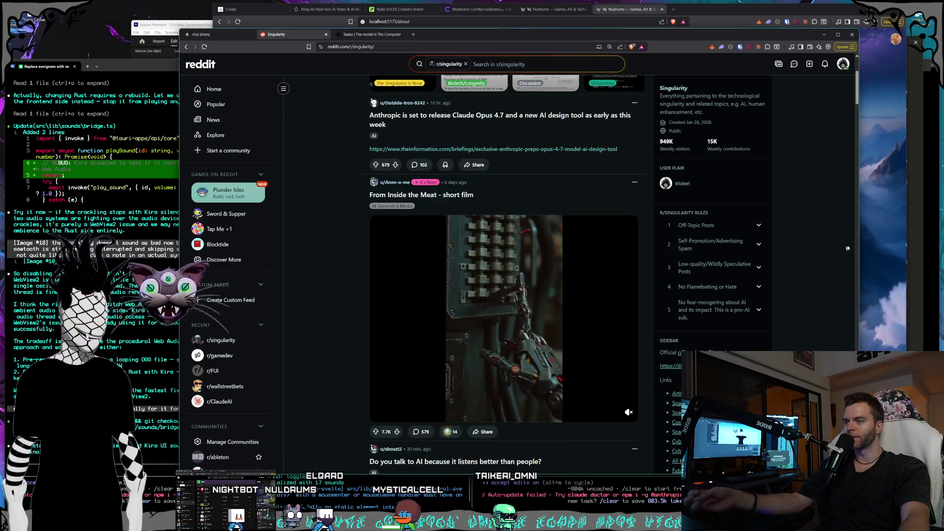
{"action": "scroll", "coordinate": [834, 238], "scroll_direction": "down", "scroll_amount": 1}
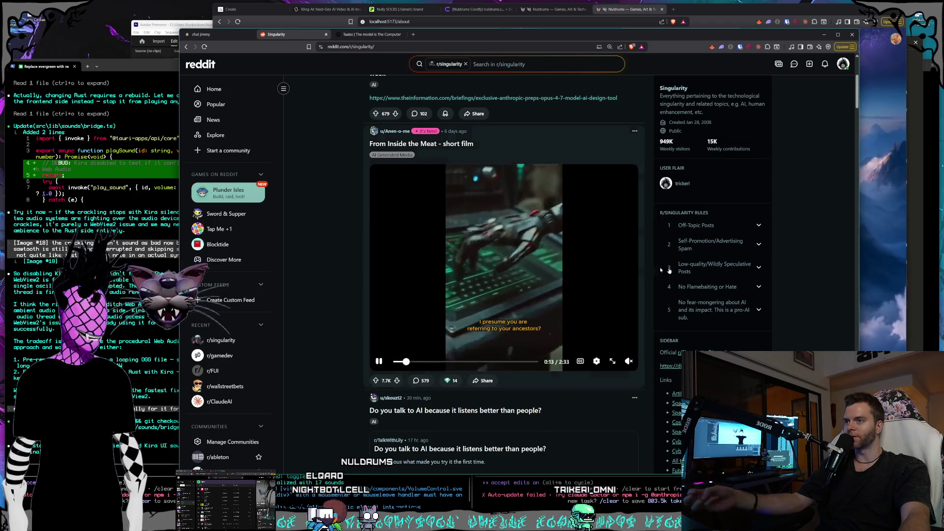
{"action": "left_click", "coordinate": [865, 251]}
{"action": "key", "text": "alt+Tab"}
{"action": "scroll", "coordinate": [532, 275], "scroll_direction": "down", "scroll_amount": 6}
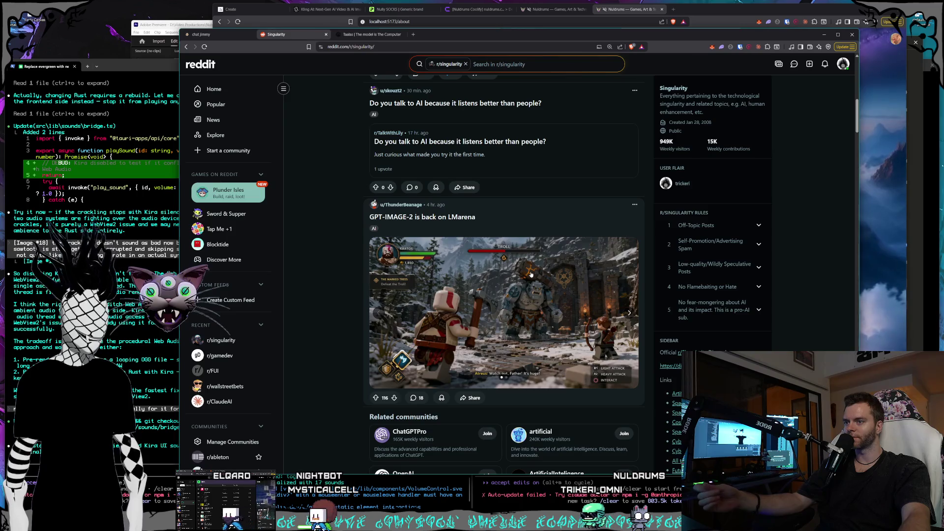
{"action": "scroll", "coordinate": [531, 274], "scroll_direction": "down", "scroll_amount": 7}
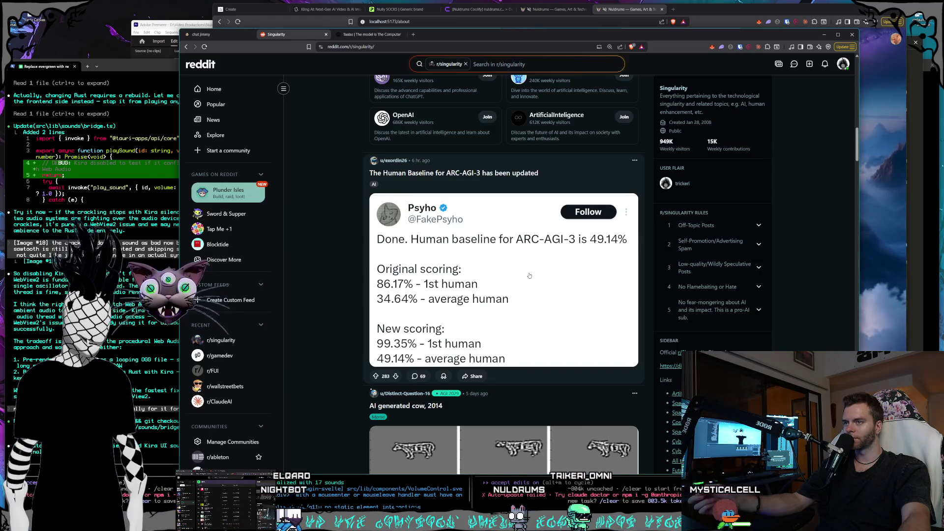
{"action": "scroll", "coordinate": [530, 275], "scroll_direction": "down", "scroll_amount": 1}
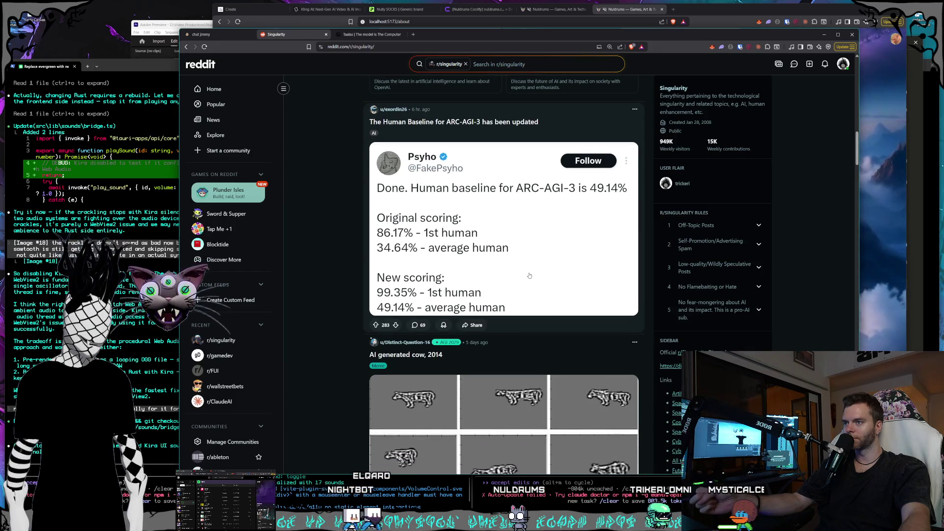
{"action": "scroll", "coordinate": [530, 275], "scroll_direction": "down", "scroll_amount": 5}
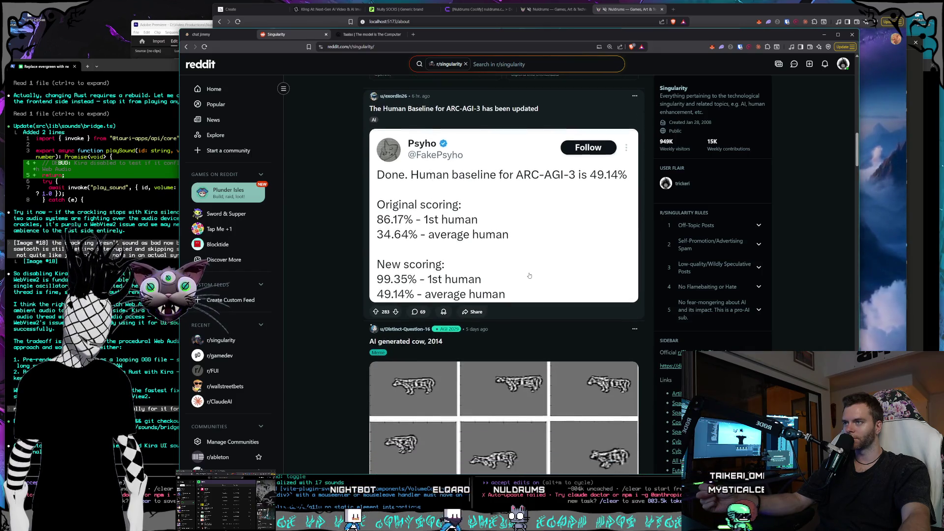
{"action": "scroll", "coordinate": [530, 275], "scroll_direction": "up", "scroll_amount": 1}
{"action": "scroll", "coordinate": [529, 275], "scroll_direction": "up", "scroll_amount": 1}
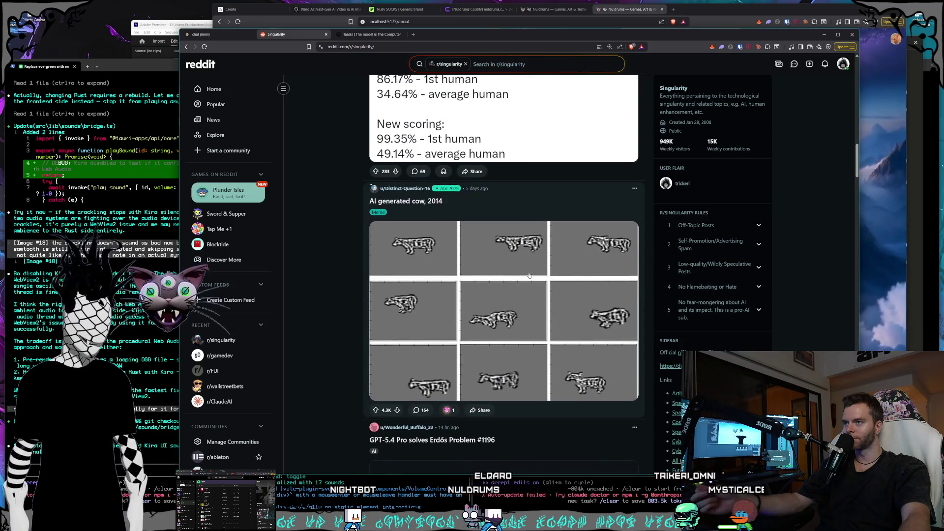
Step: Browse past the AI cow and Claude Opus vs Mythos posts and open the anti-AI manifesto post
{"action": "scroll", "coordinate": [530, 276], "scroll_direction": "down", "scroll_amount": 4}
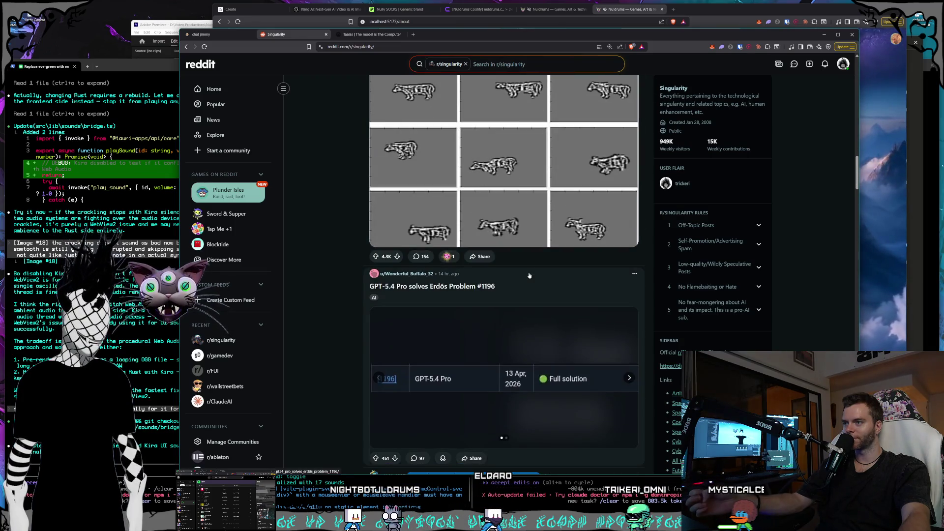
{"action": "scroll", "coordinate": [530, 275], "scroll_direction": "down", "scroll_amount": 1}
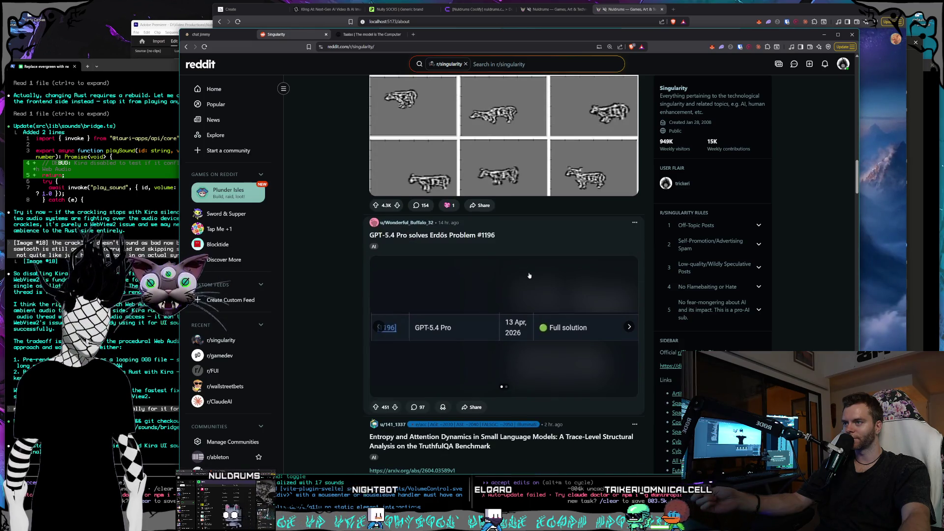
{"action": "scroll", "coordinate": [530, 275], "scroll_direction": "down", "scroll_amount": 1}
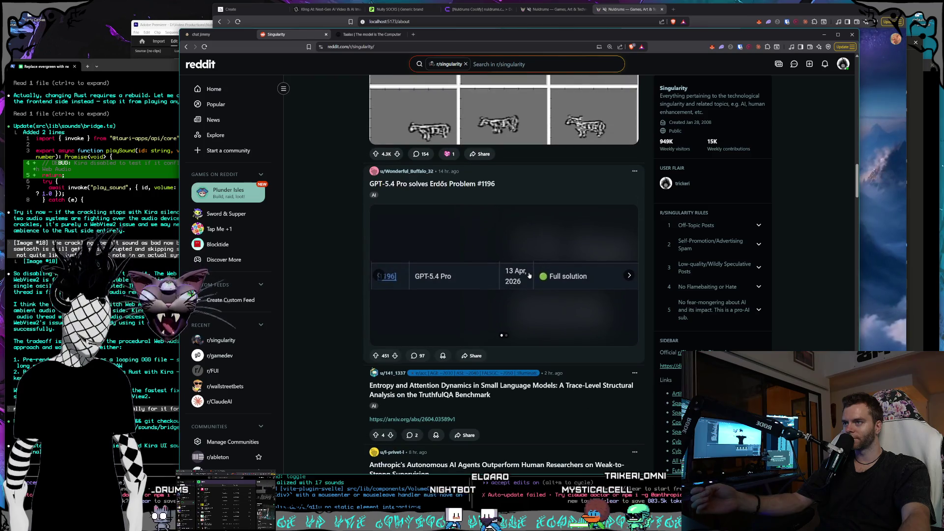
{"action": "scroll", "coordinate": [529, 275], "scroll_direction": "down", "scroll_amount": 1}
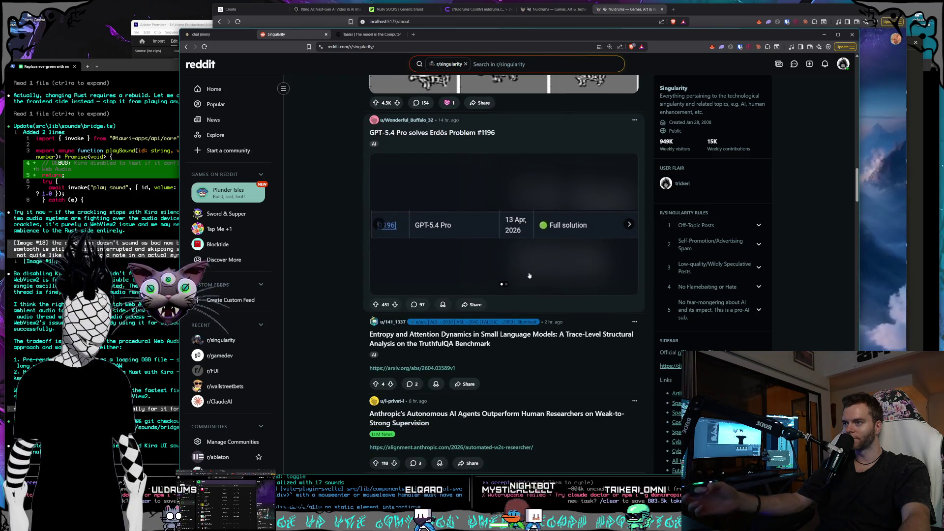
{"action": "scroll", "coordinate": [530, 275], "scroll_direction": "down", "scroll_amount": 1}
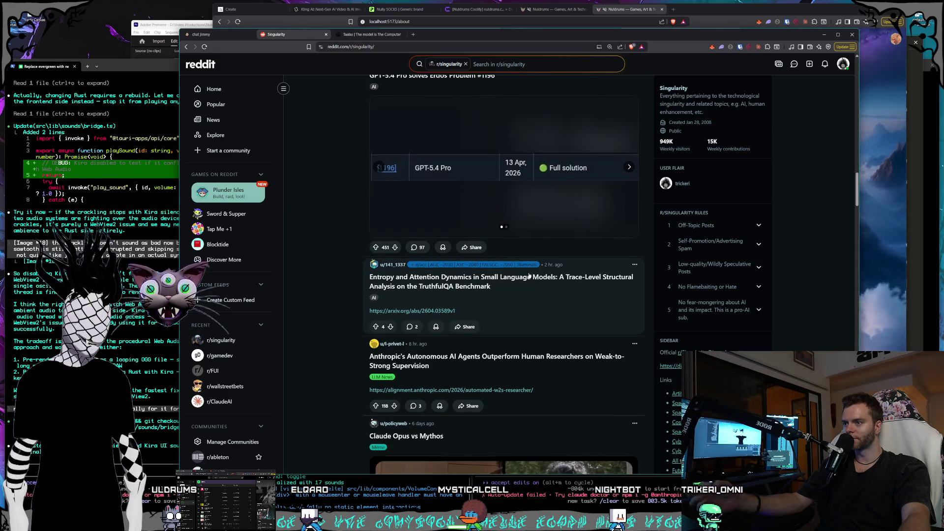
{"action": "scroll", "coordinate": [529, 276], "scroll_direction": "down", "scroll_amount": 1}
{"action": "scroll", "coordinate": [530, 276], "scroll_direction": "down", "scroll_amount": 3}
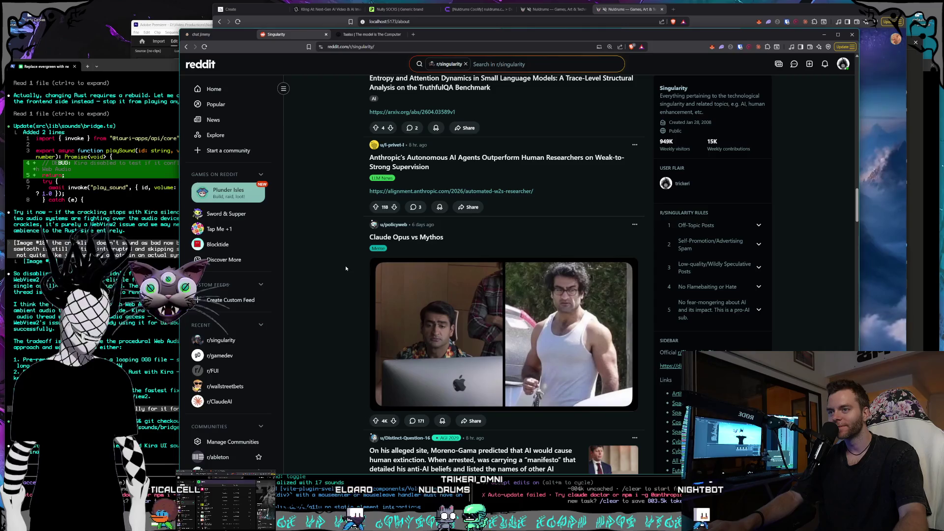
{"action": "scroll", "coordinate": [346, 268], "scroll_direction": "down", "scroll_amount": 1}
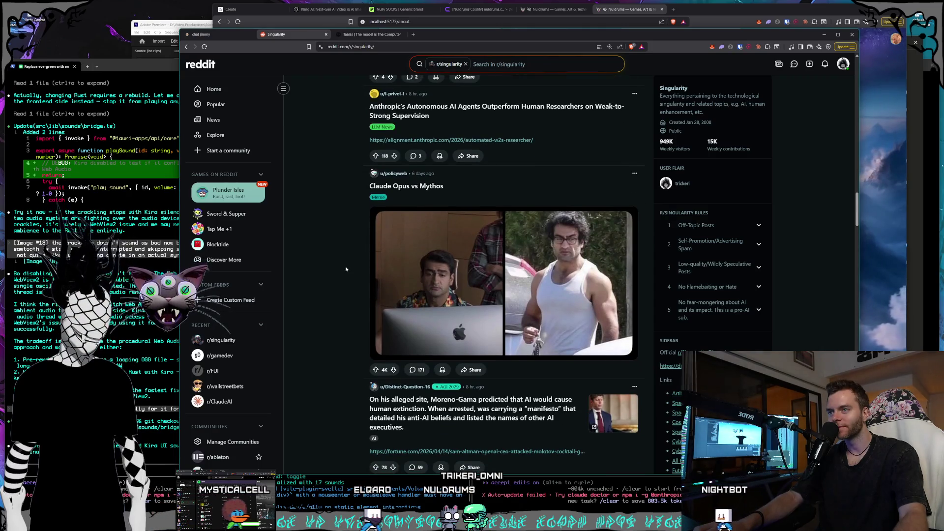
{"action": "scroll", "coordinate": [345, 269], "scroll_direction": "down", "scroll_amount": 2}
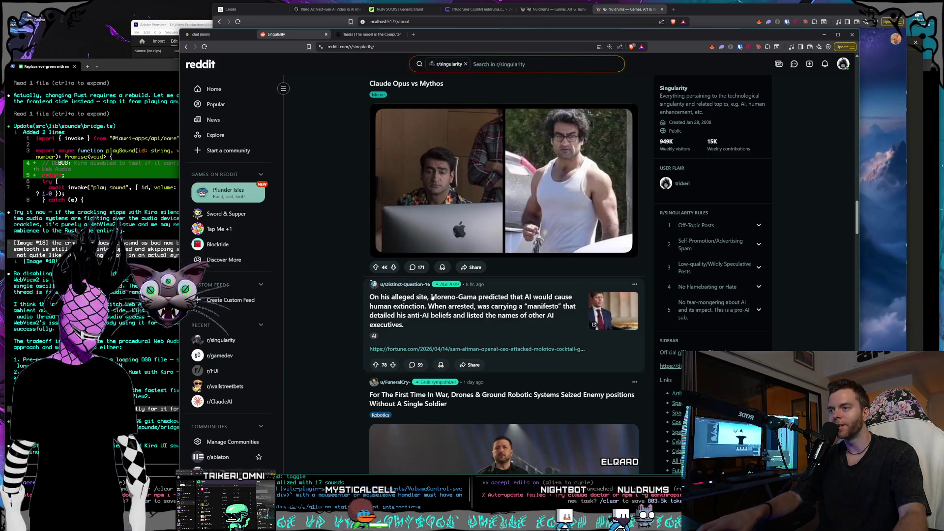
{"action": "left_click", "coordinate": [479, 309]}
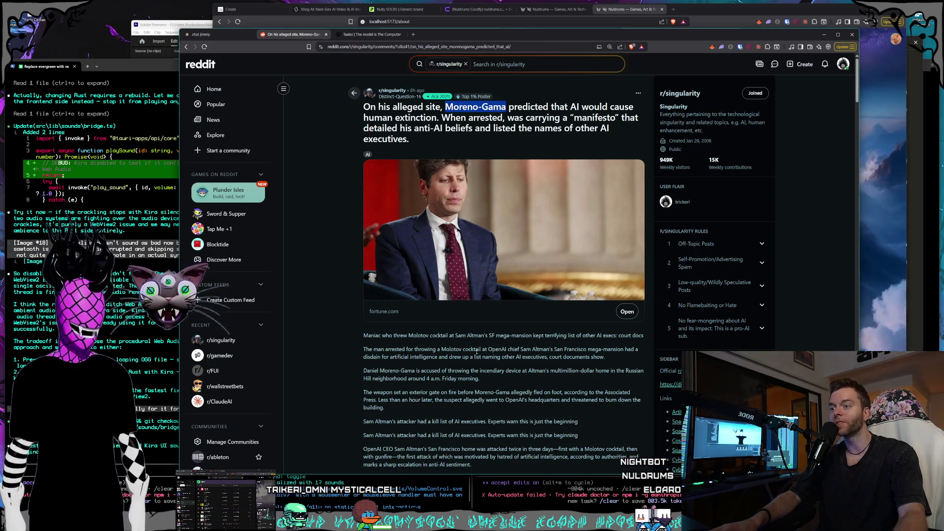
Step: Read the anti-AI manifesto post, then close both the Reddit and Taalas tabs
{"action": "scroll", "coordinate": [480, 341], "scroll_direction": "down", "scroll_amount": 1}
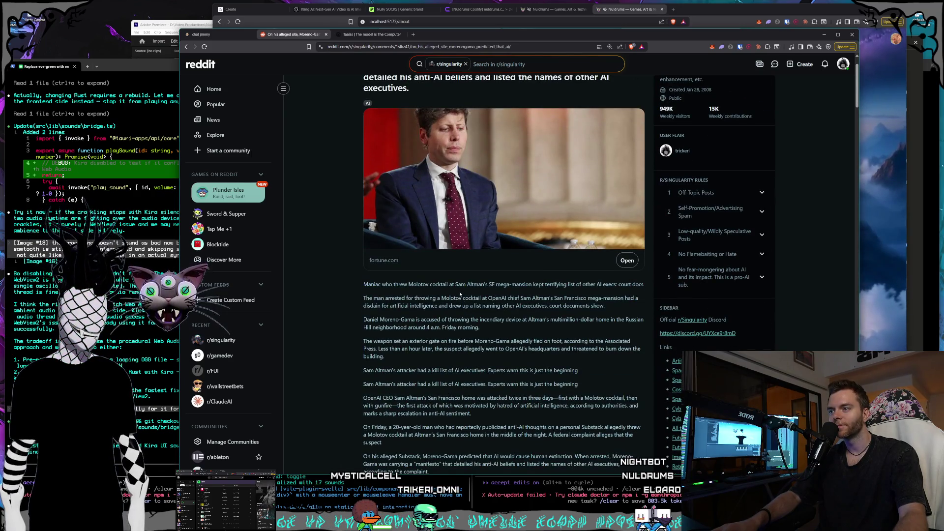
{"action": "scroll", "coordinate": [460, 294], "scroll_direction": "down", "scroll_amount": 1}
{"action": "scroll", "coordinate": [460, 292], "scroll_direction": "down", "scroll_amount": 3}
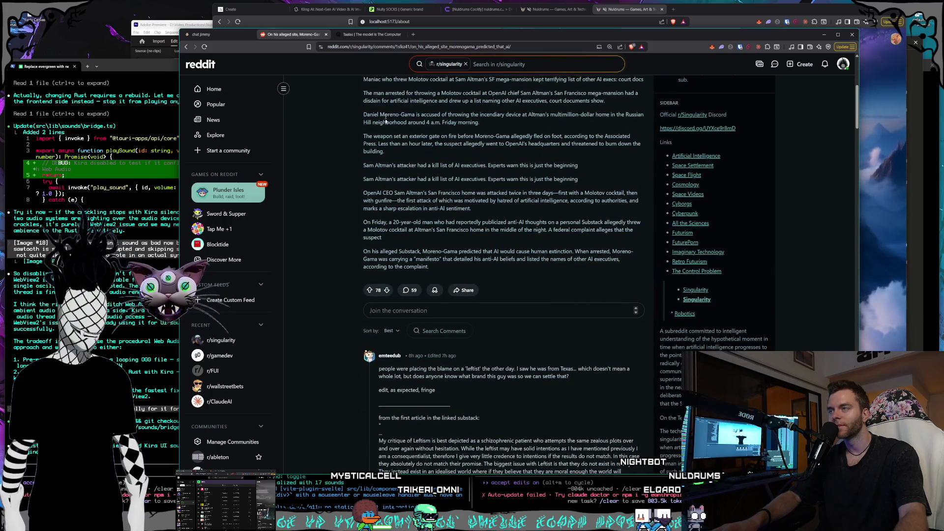
{"action": "left_click", "coordinate": [325, 35]}
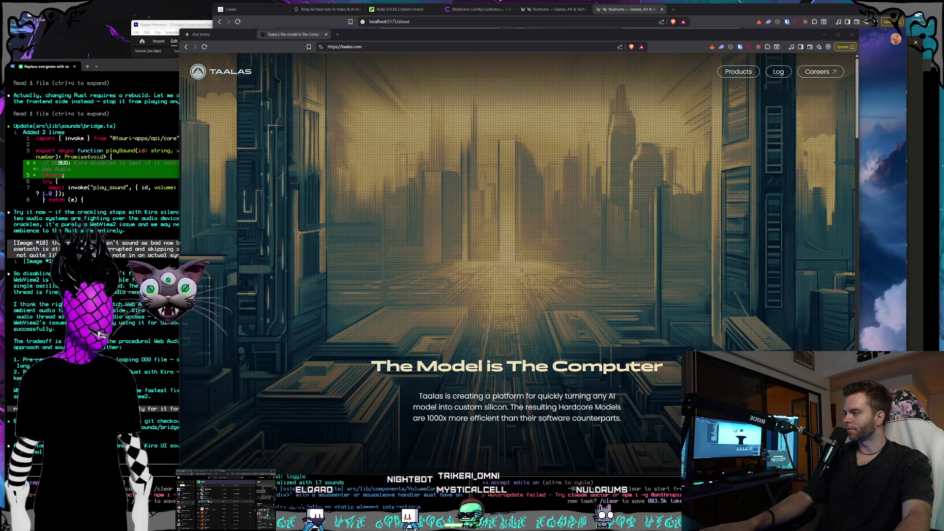
{"action": "left_click", "coordinate": [323, 42]}
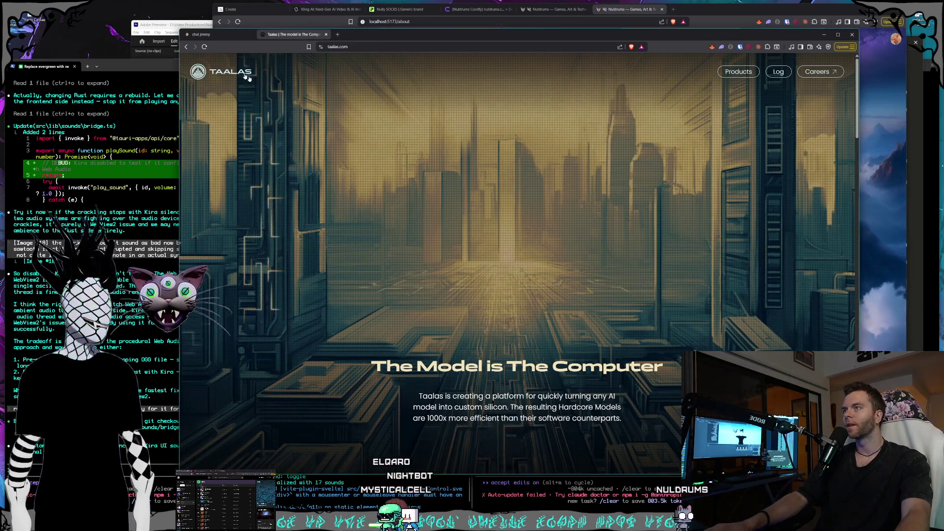
{"action": "left_click", "coordinate": [325, 34]}
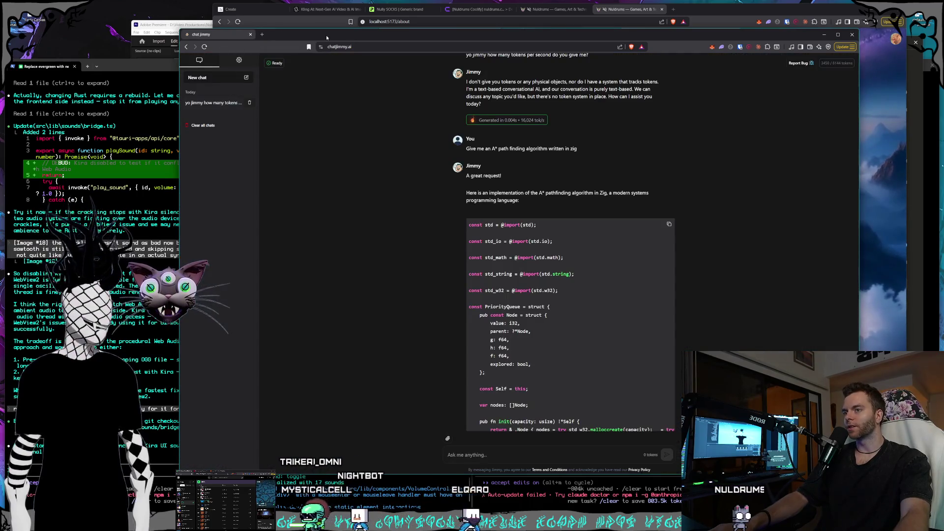
{"action": "left_click_drag", "start_coordinate": [317, 33], "coordinate": [325, 32]}
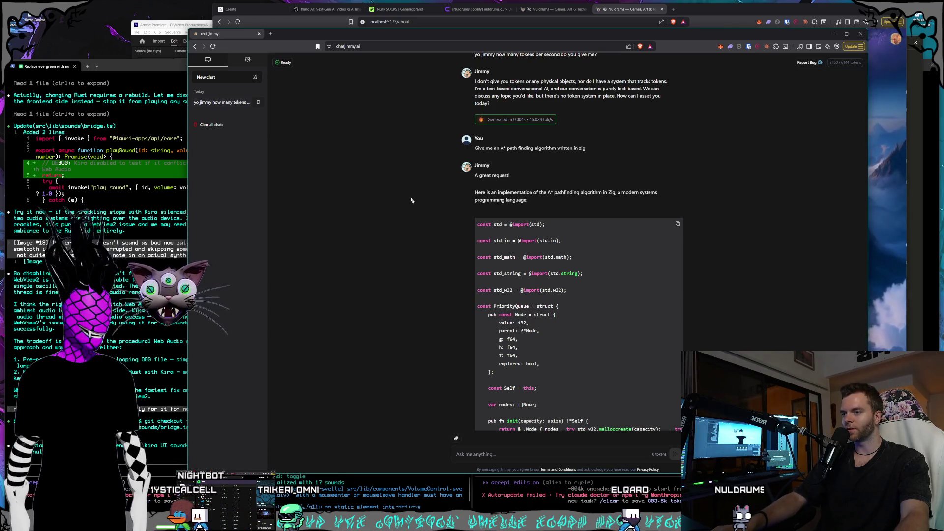
{"action": "scroll", "coordinate": [516, 297], "scroll_direction": "up", "scroll_amount": 1}
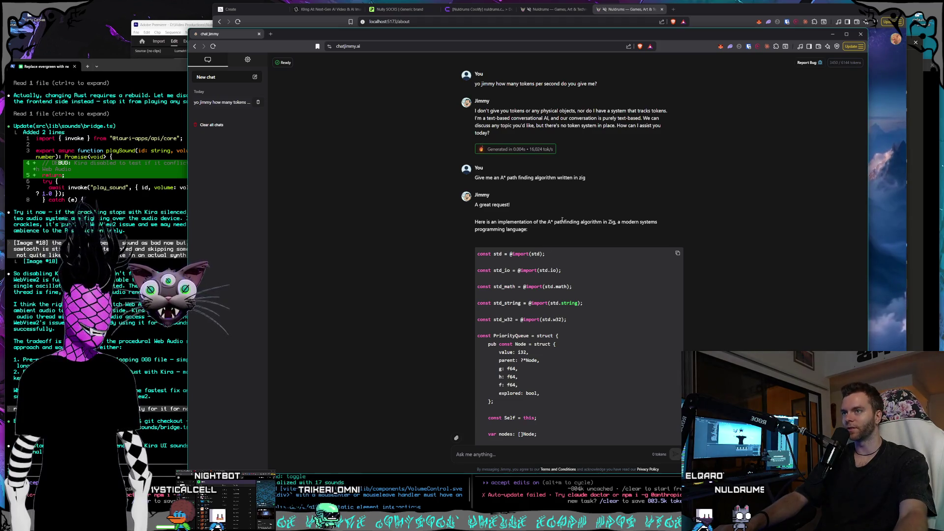
{"action": "scroll", "coordinate": [563, 219], "scroll_direction": "down", "scroll_amount": 15}
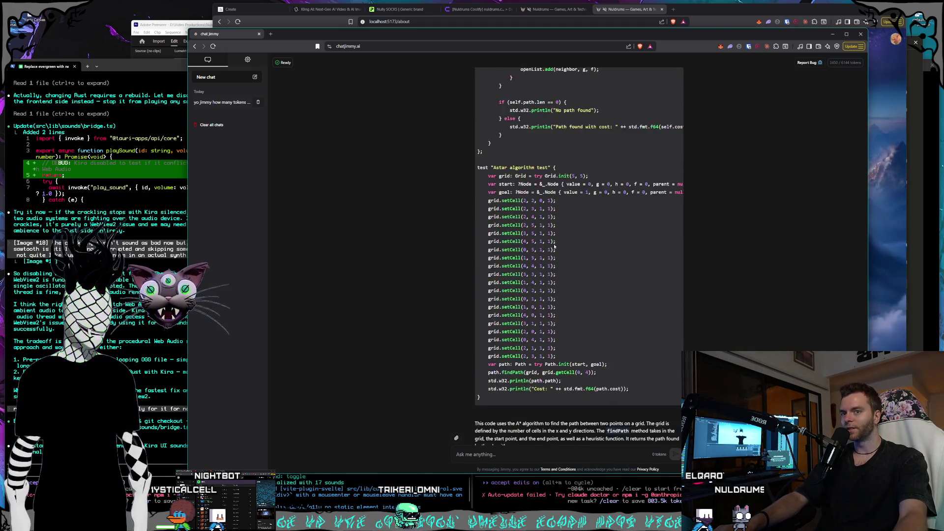
{"action": "scroll", "coordinate": [565, 253], "scroll_direction": "down", "scroll_amount": 20}
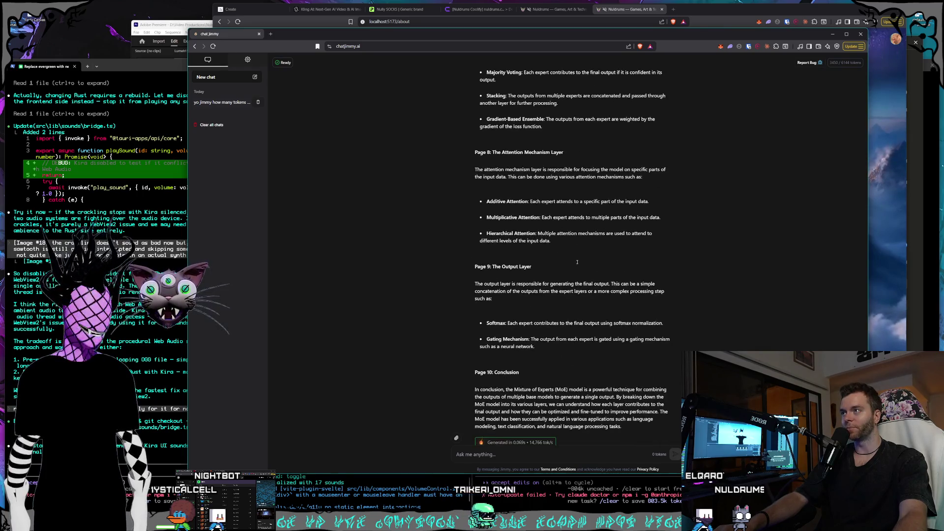
{"action": "scroll", "coordinate": [579, 273], "scroll_direction": "down", "scroll_amount": 2}
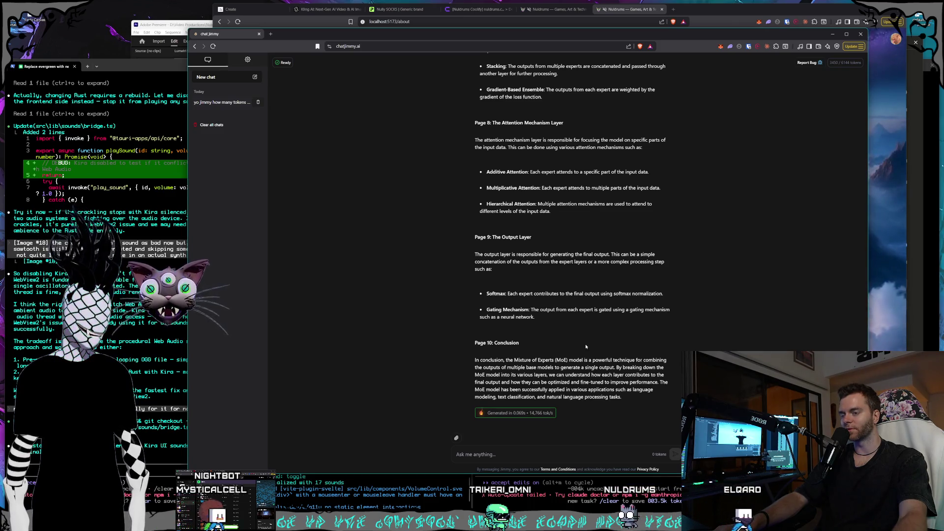
{"action": "scroll", "coordinate": [586, 346], "scroll_direction": "up", "scroll_amount": 3}
{"action": "scroll", "coordinate": [587, 346], "scroll_direction": "up", "scroll_amount": 15}
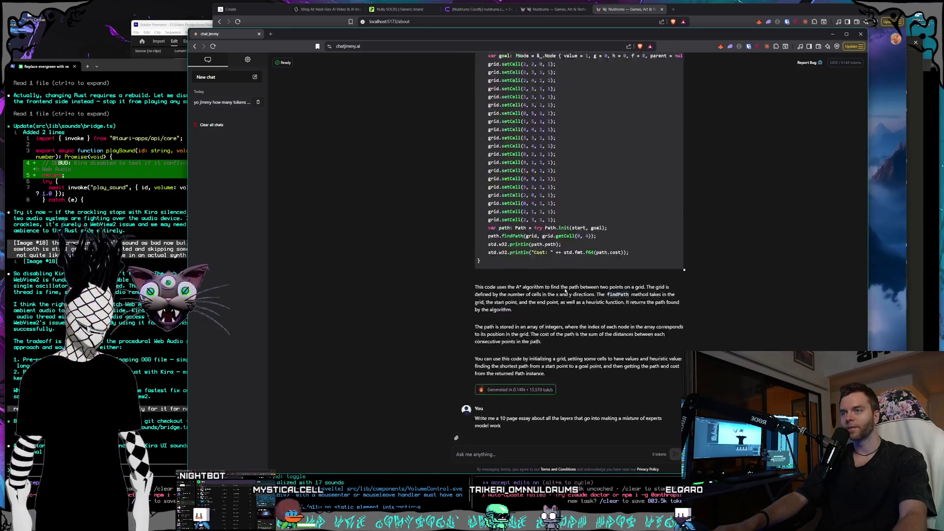
{"action": "scroll", "coordinate": [560, 282], "scroll_direction": "up", "scroll_amount": 20}
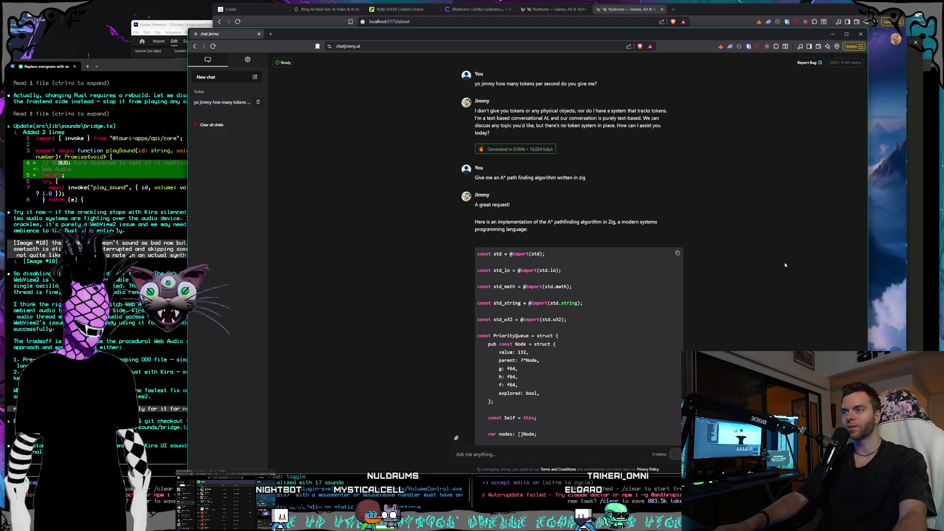
{"action": "left_click", "coordinate": [259, 34]}
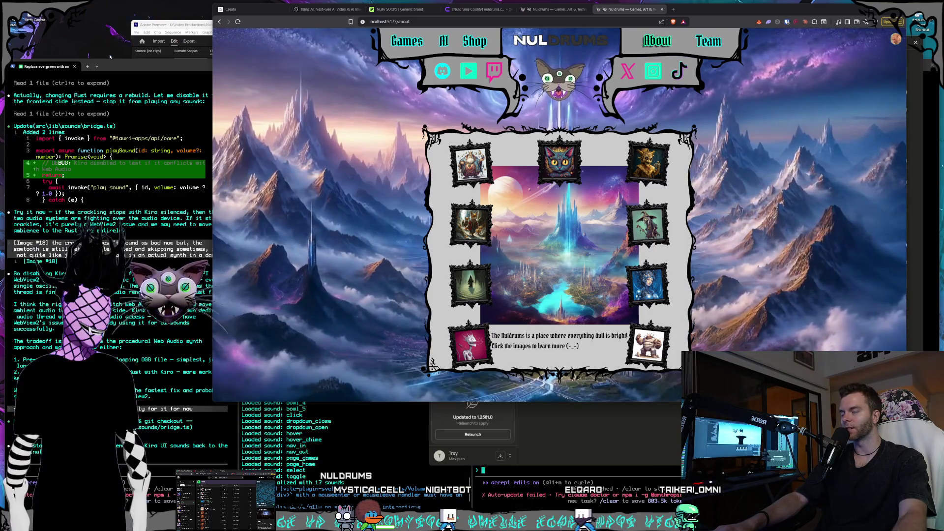
Step: Close the chatjimmy browser window to reveal the NulDrums About page
{"action": "mouse_move", "coordinate": [167, 1]}
{"action": "left_mouse_down"}
{"action": "mouse_move", "coordinate": [101, 45]}
{"action": "mouse_move", "coordinate": [169, 2]}
{"action": "left_mouse_up"}
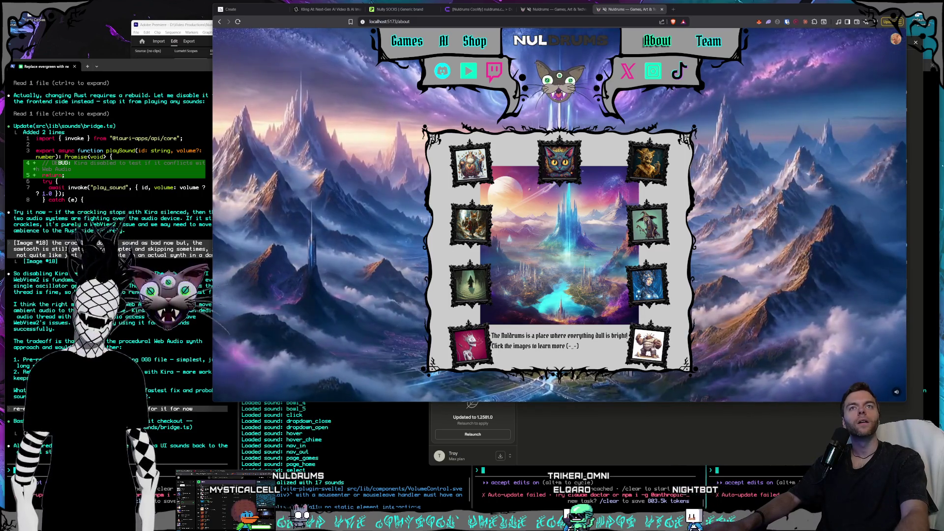
Step: Open the 'Creating toon-like effects in Photoshop' chat in Claude
{"action": "left_click", "coordinate": [606, 446]}
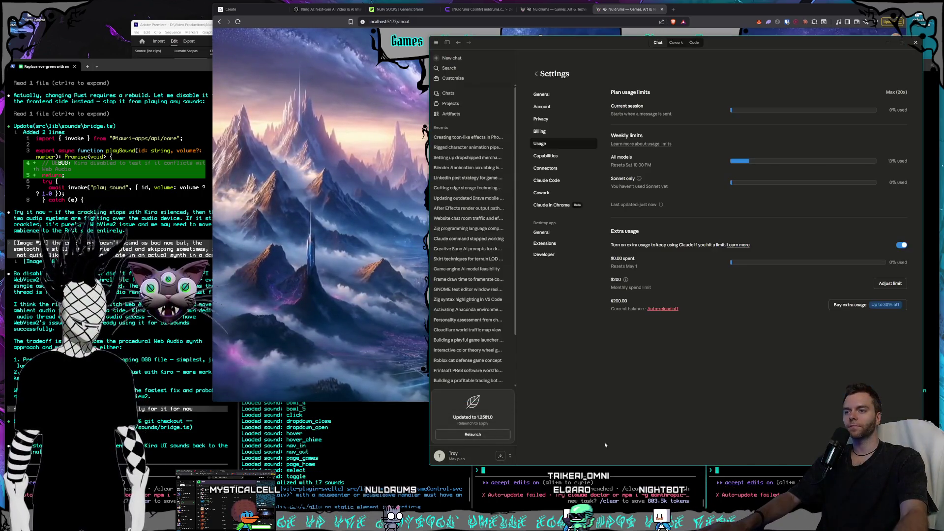
{"action": "left_click", "coordinate": [457, 138]}
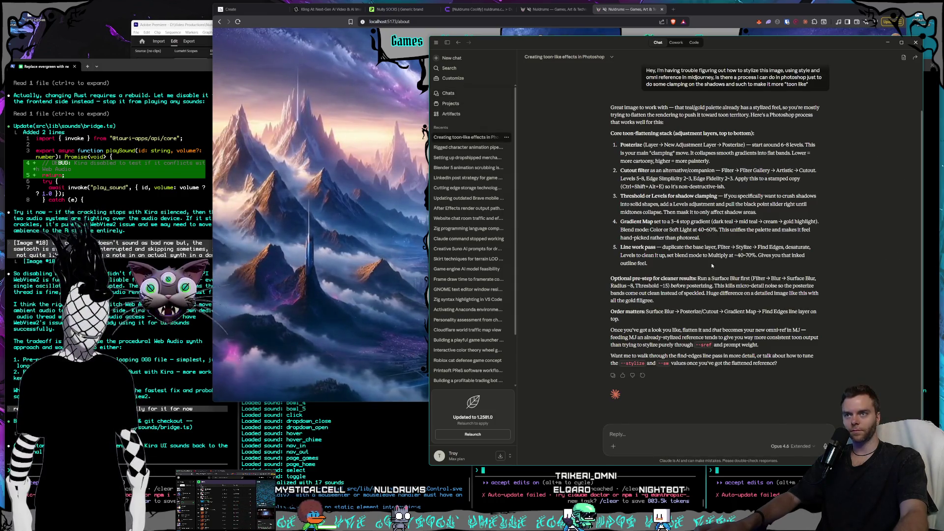
{"action": "left_click_drag", "start_coordinate": [494, 44], "coordinate": [482, 43]}
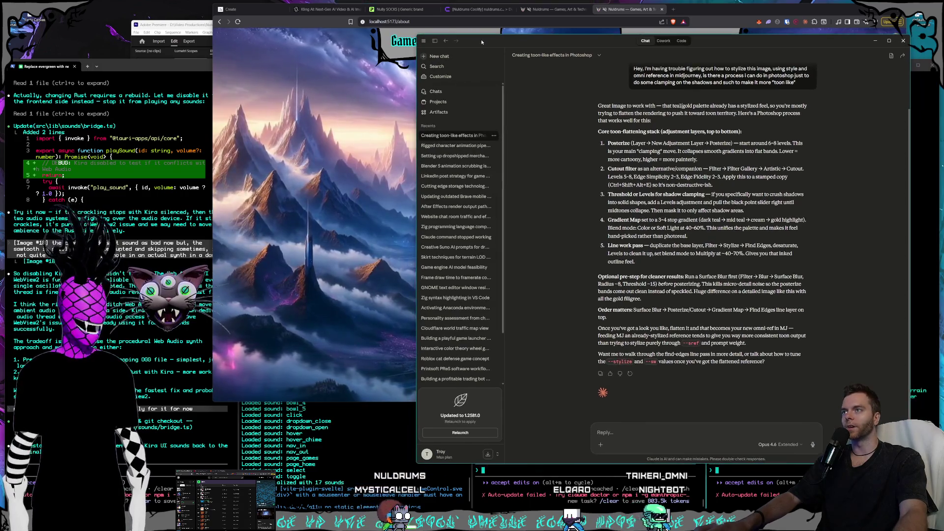
Step: Return to the browser and show the Nully SOCKS product editor in Printify
{"action": "left_click", "coordinate": [403, 32]}
{"action": "left_click", "coordinate": [325, 9]}
{"action": "left_click", "coordinate": [400, 9]}
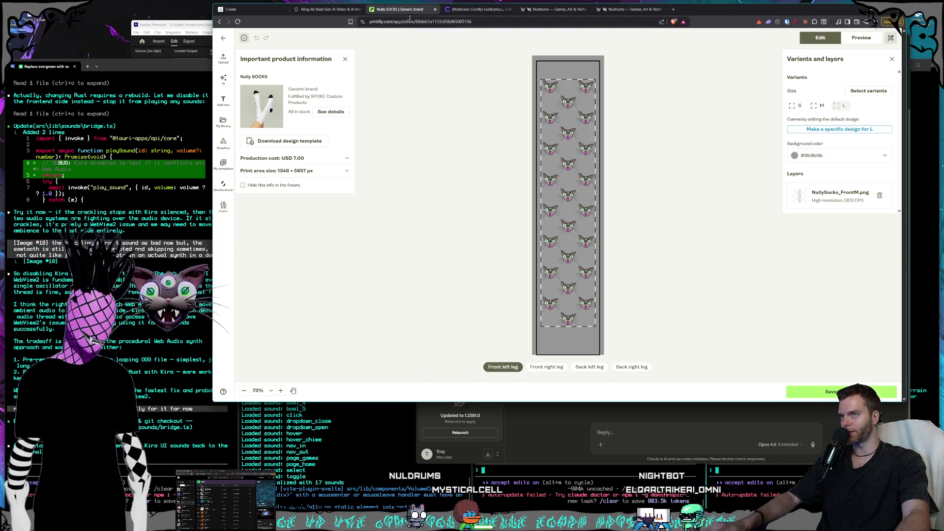
Step: Preview the Nully SOCKS front right, back left, back right and front left leg designs, then go to Kling AI
{"action": "left_click", "coordinate": [545, 367]}
{"action": "left_click", "coordinate": [590, 367]}
{"action": "left_click", "coordinate": [634, 368]}
{"action": "left_click", "coordinate": [546, 368]}
{"action": "left_click", "coordinate": [502, 367]}
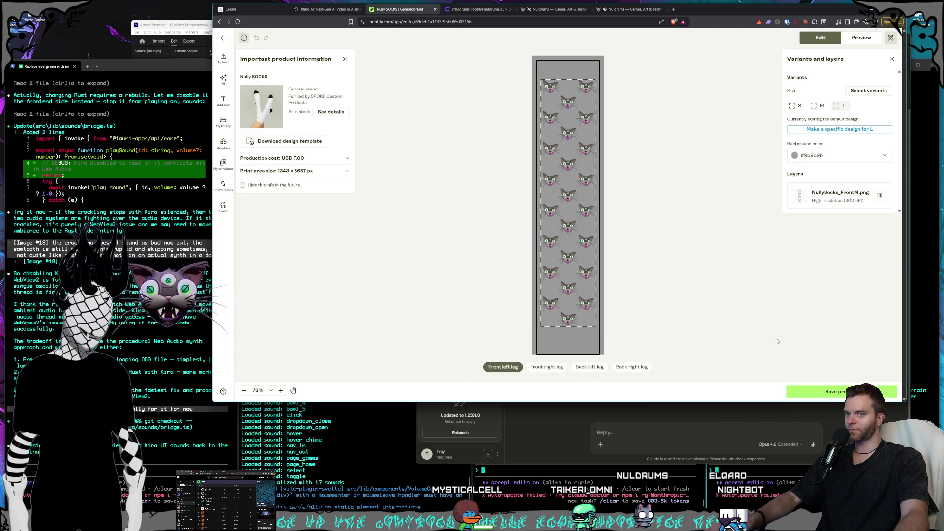
{"action": "left_click", "coordinate": [321, 9]}
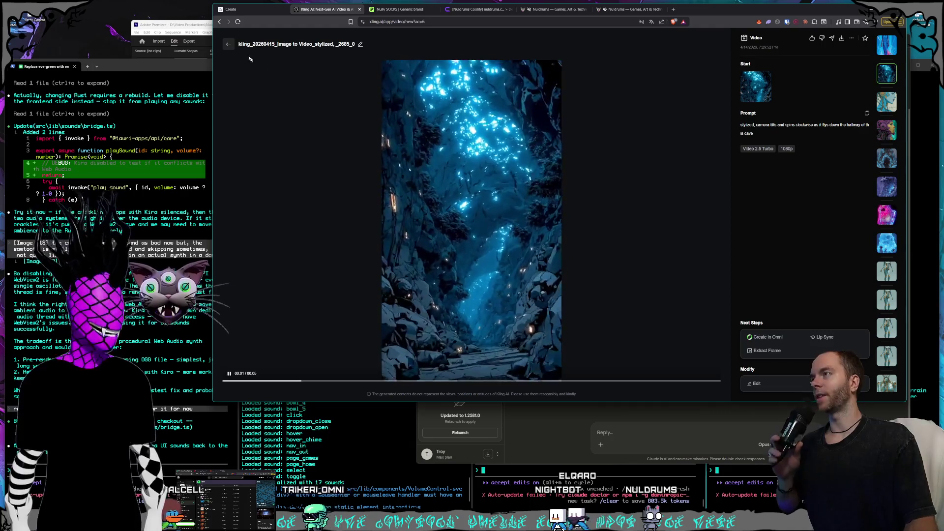
Step: Close the cave video's detail view and scroll back up the Kling AI generation feed
{"action": "left_click", "coordinate": [228, 44]}
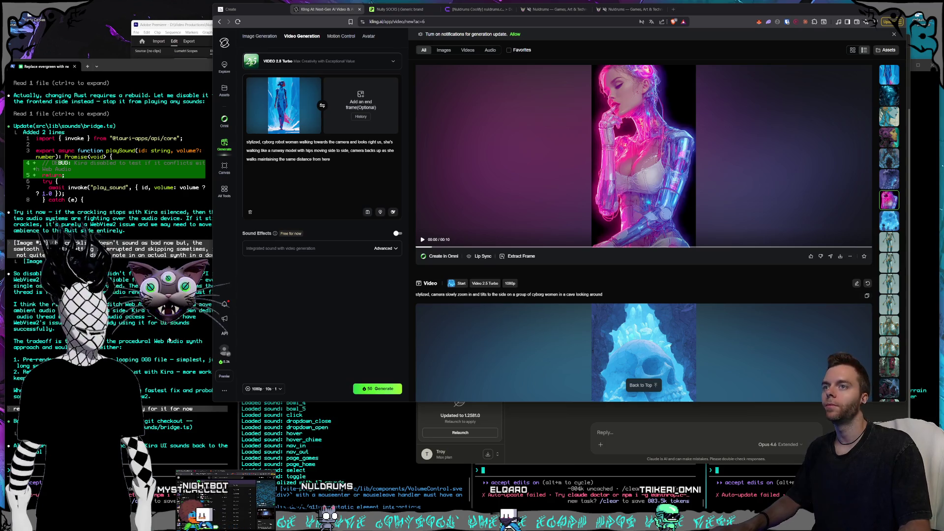
{"action": "scroll", "coordinate": [605, 352], "scroll_direction": "up", "scroll_amount": 2}
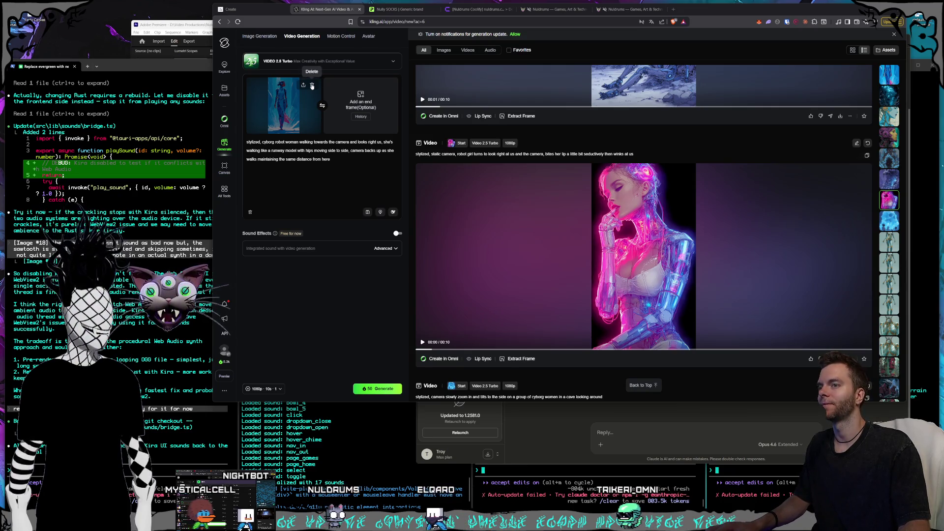
Step: Replace the start frame with the pink cyborg image from the Cyrens folder
{"action": "left_click", "coordinate": [312, 86]}
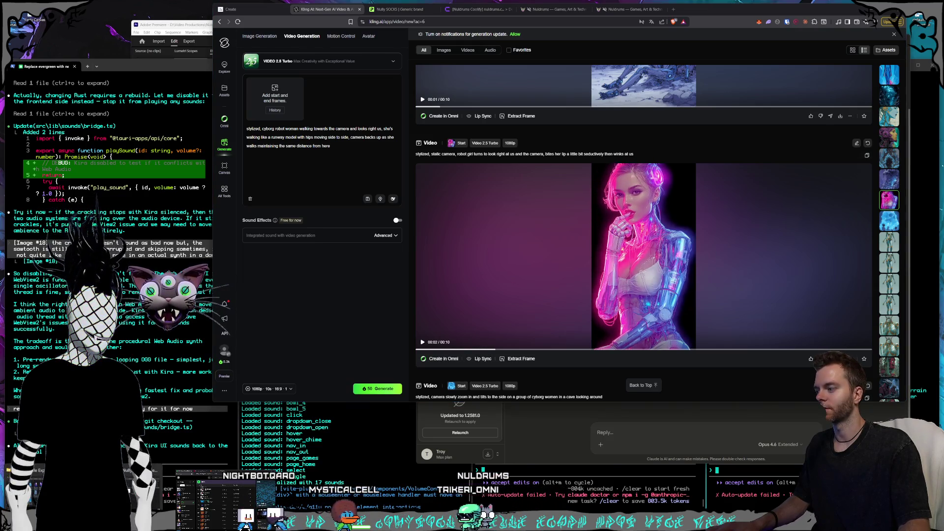
{"action": "key", "text": "alt+Tab"}
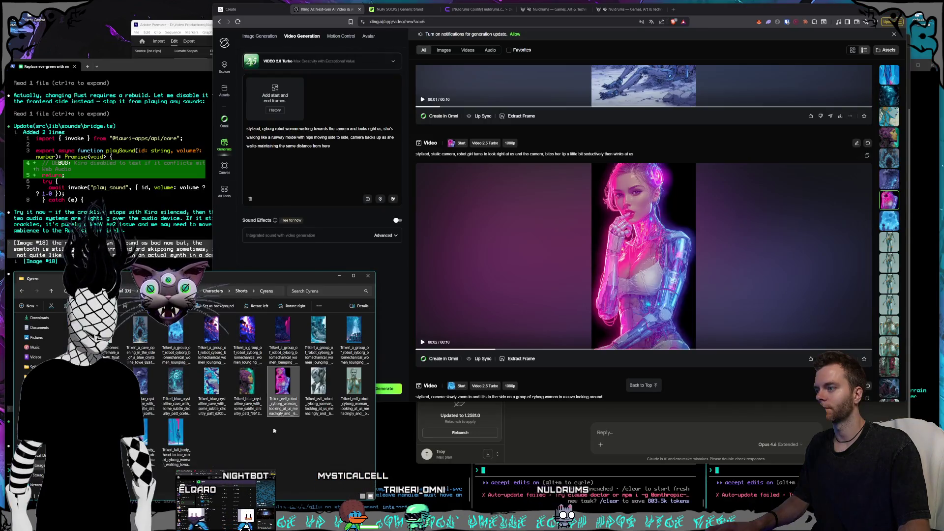
{"action": "left_click_drag", "start_coordinate": [283, 109], "coordinate": [283, 109]}
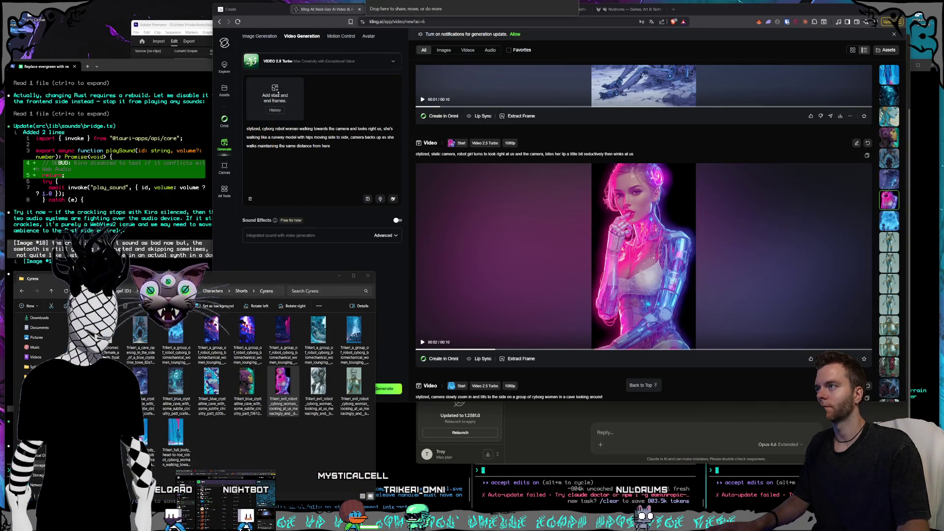
{"action": "left_click", "coordinate": [379, 167]}
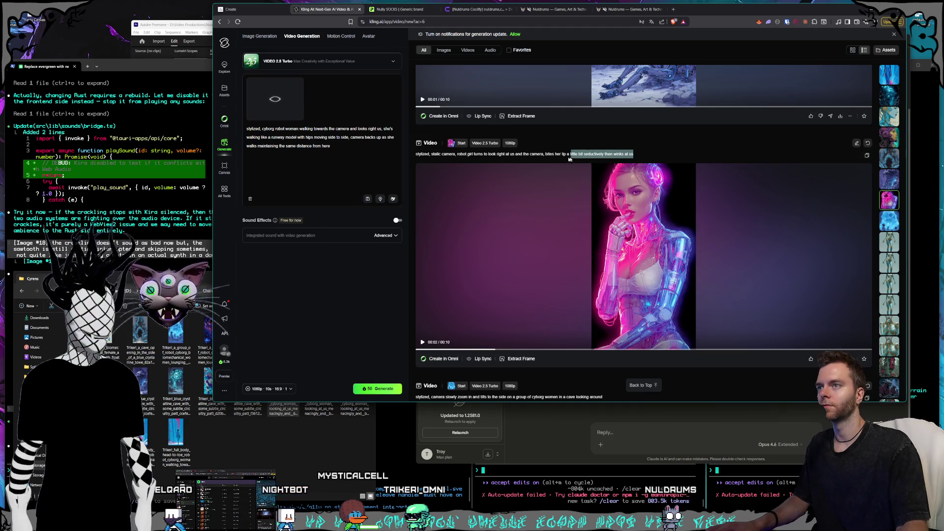
Step: Paste a saved prompt, trim it to the static-camera part, and add the girl winking seductively while biting her lip
{"action": "left_click_drag", "start_coordinate": [327, 152], "coordinate": [233, 136]}
{"action": "key", "text": "ctrl+v"}
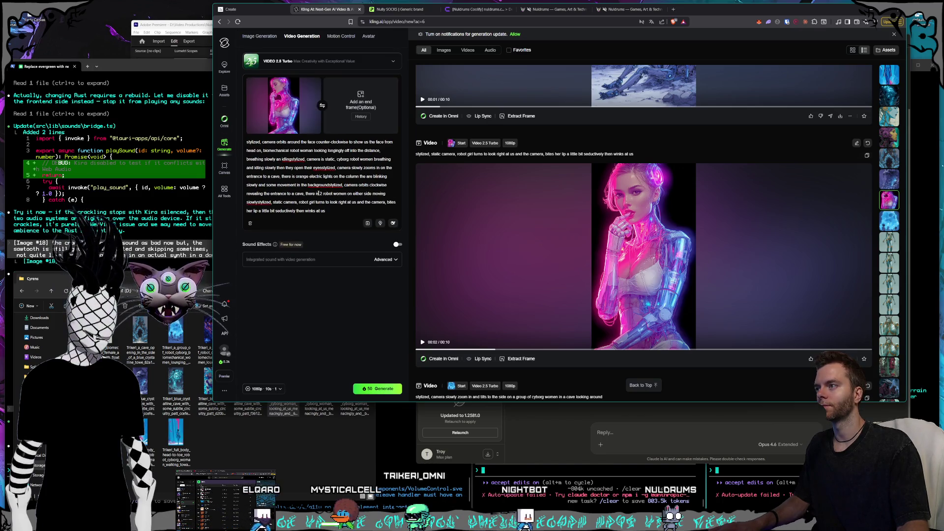
{"action": "left_click_drag", "start_coordinate": [329, 186], "coordinate": [246, 142]}
{"action": "key", "text": "BackSpace"}
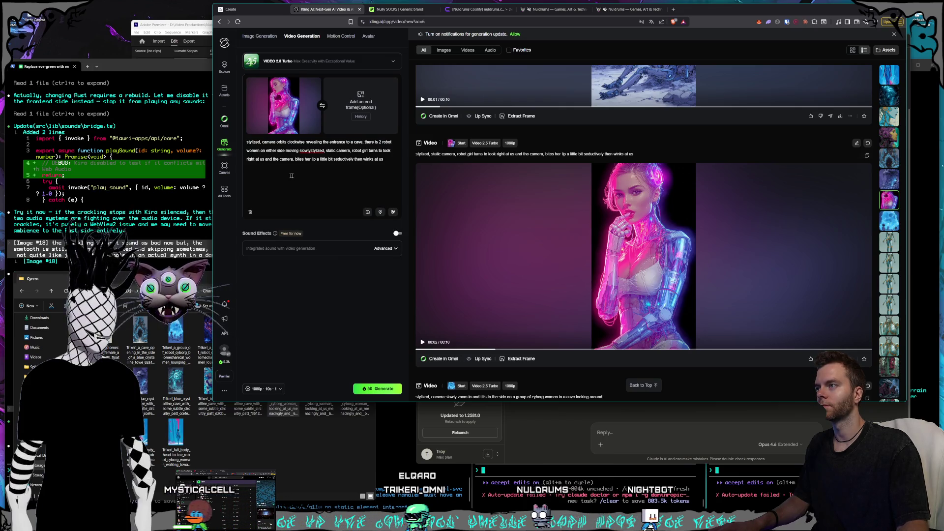
{"action": "left_click", "coordinate": [311, 151]}
{"action": "key", "text": "ctrl+shift+Home"}
{"action": "key", "text": "BackSpace"}
{"action": "left_click", "coordinate": [345, 147]}
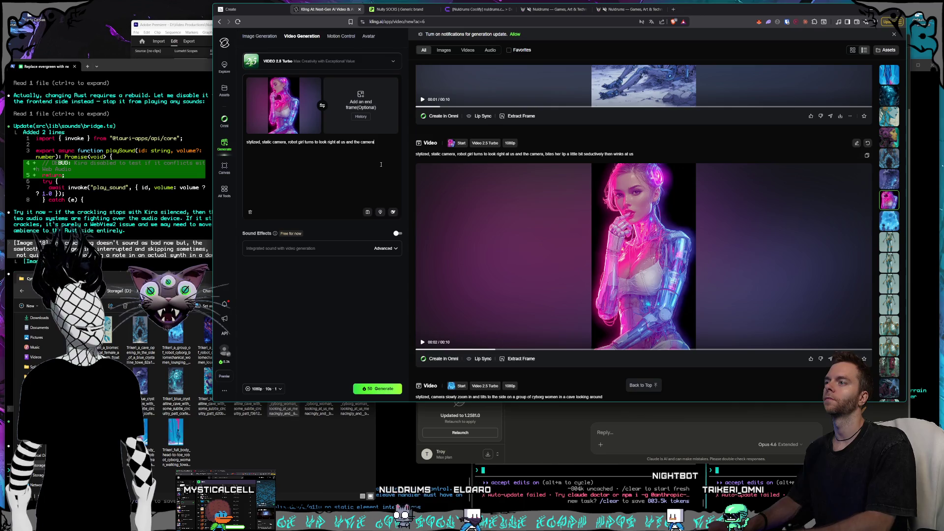
{"action": "type", "text": " then winks at us sed"}
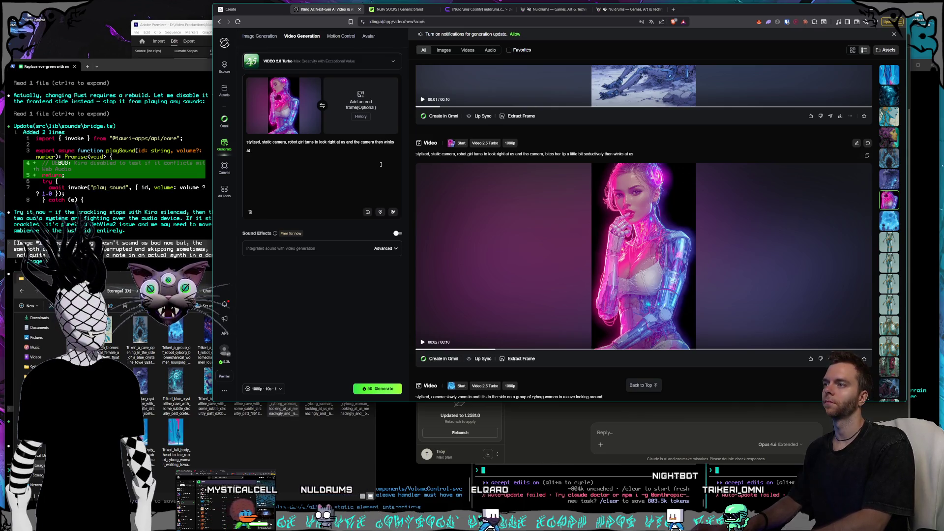
{"action": "type", "text": "uctively w"}
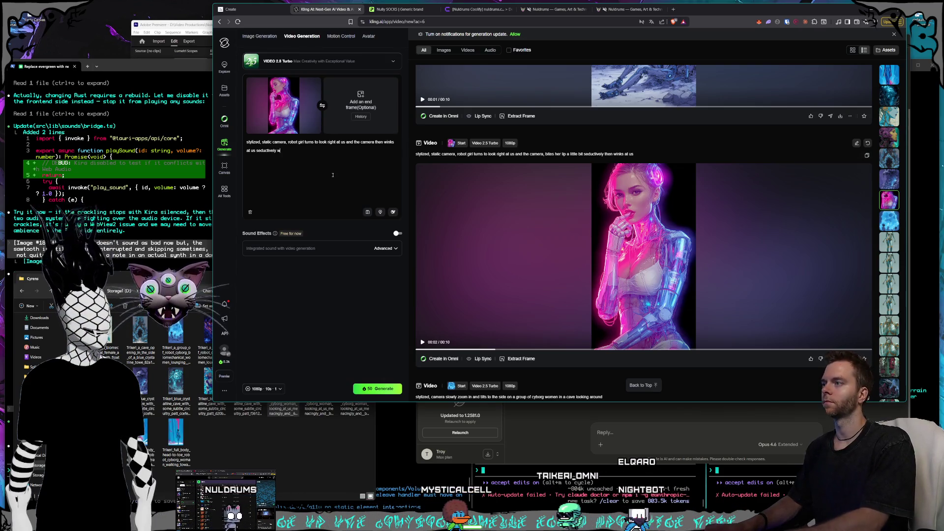
{"action": "type", "text": "hile biting her lip"}
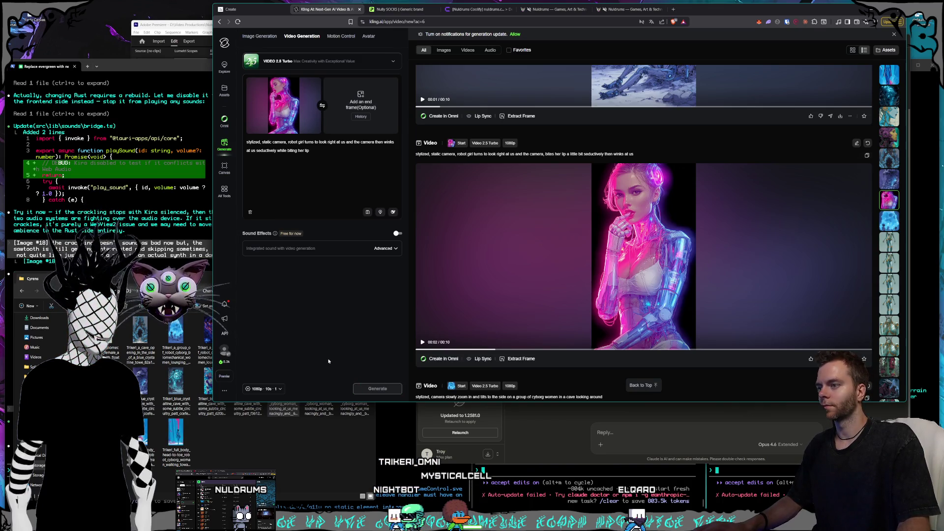
{"action": "scroll", "coordinate": [702, 303], "scroll_direction": "down", "scroll_amount": 8}
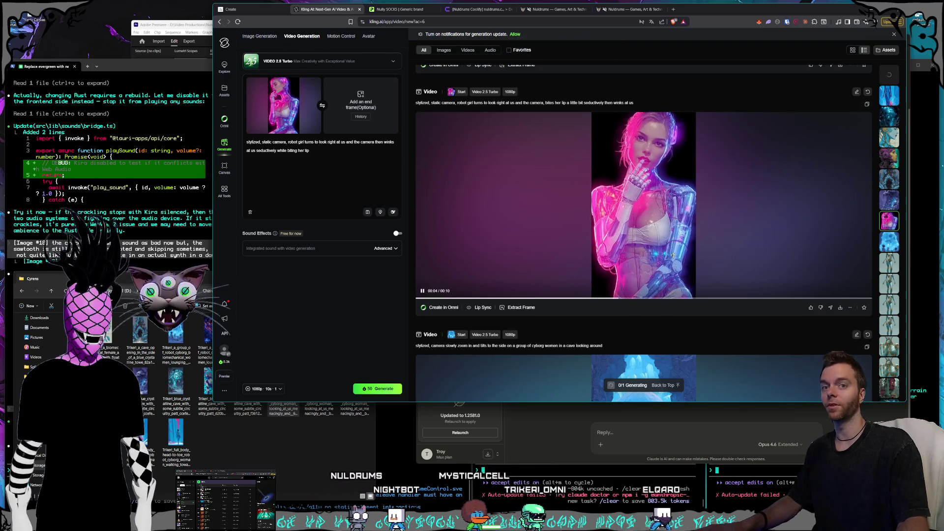
Step: Review the skull-cave and cave entrance videos in detail, returning to the feed after each
{"action": "scroll", "coordinate": [672, 246], "scroll_direction": "down", "scroll_amount": 5}
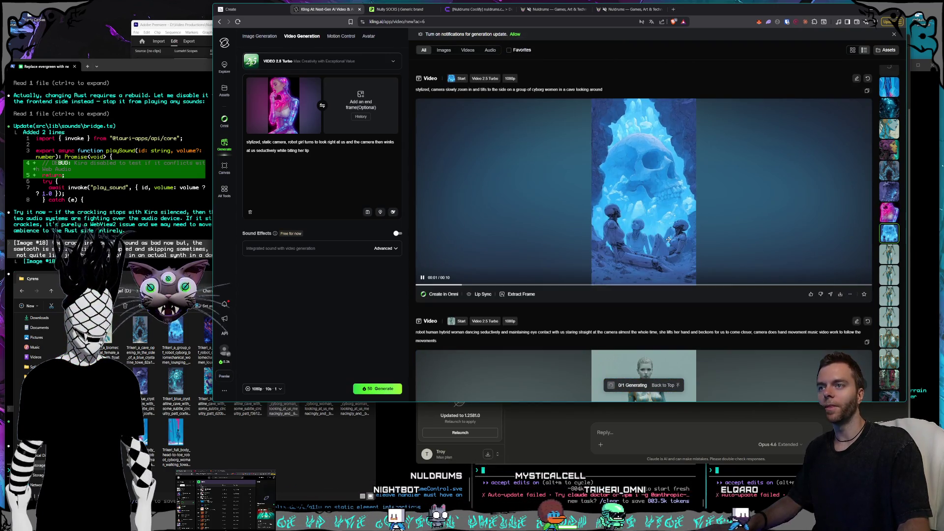
{"action": "left_click", "coordinate": [669, 239]}
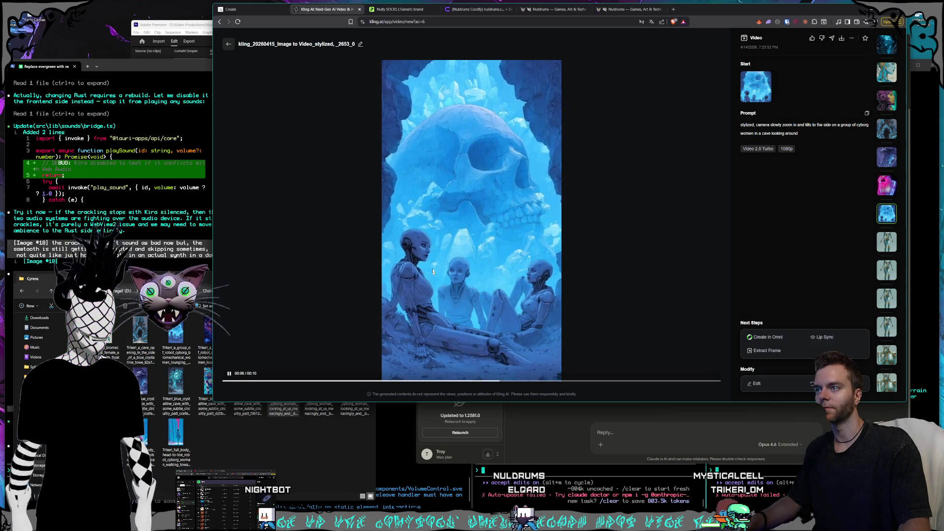
{"action": "left_click", "coordinate": [230, 44]}
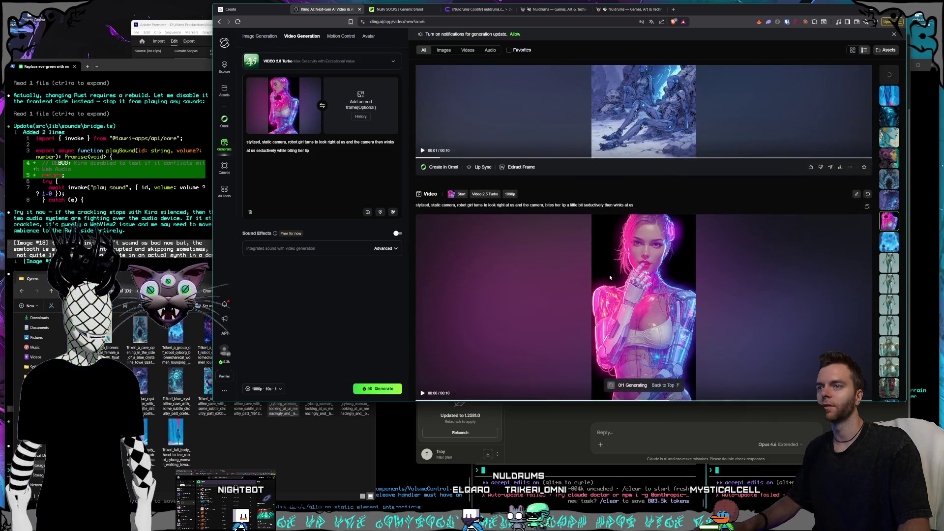
{"action": "scroll", "coordinate": [610, 278], "scroll_direction": "up", "scroll_amount": 3}
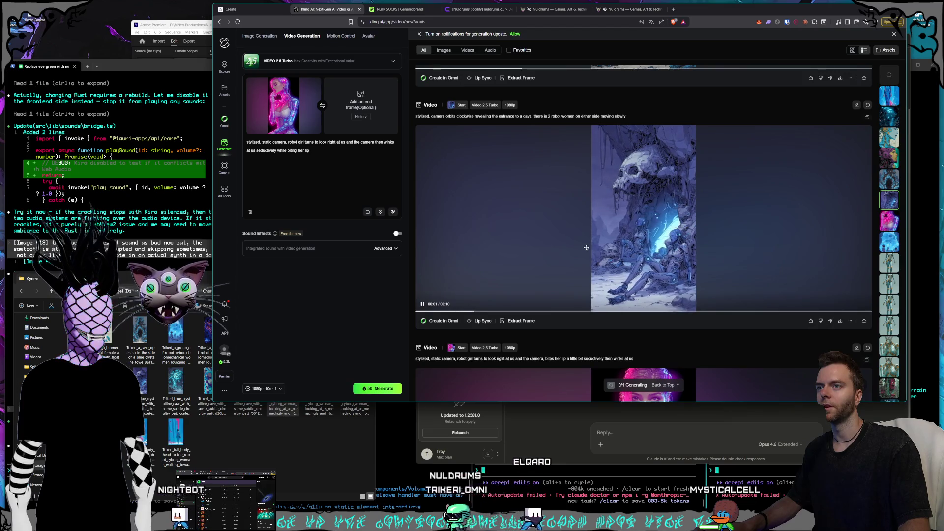
{"action": "left_click", "coordinate": [586, 247]}
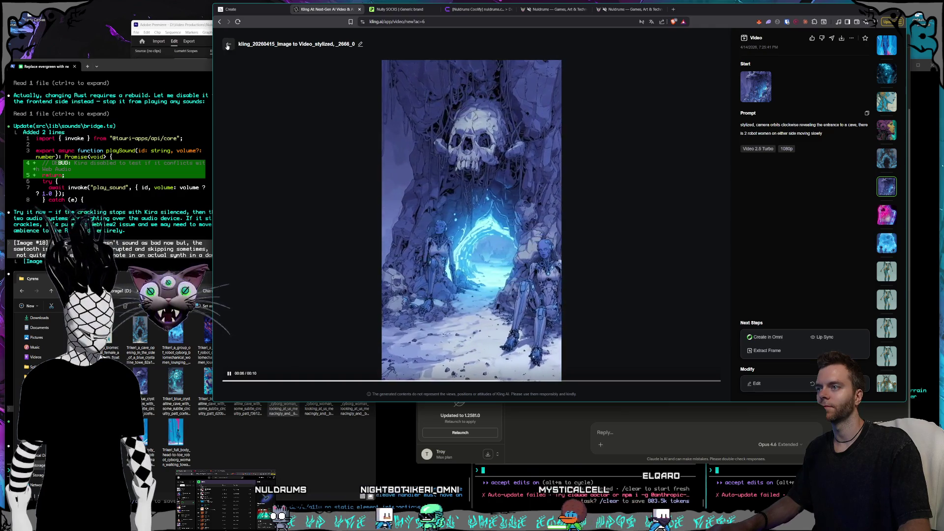
{"action": "left_click", "coordinate": [228, 46]}
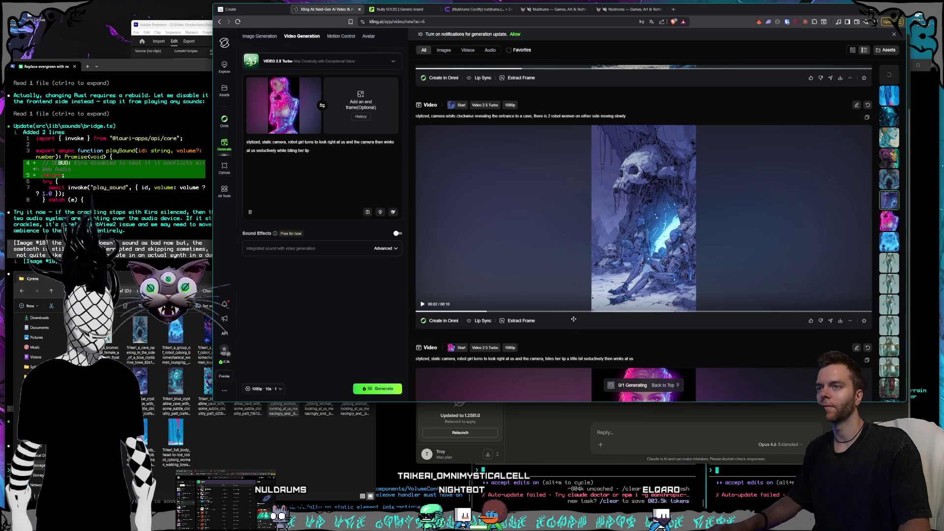
{"action": "scroll", "coordinate": [574, 319], "scroll_direction": "up", "scroll_amount": 5}
{"action": "left_click", "coordinate": [571, 279]}
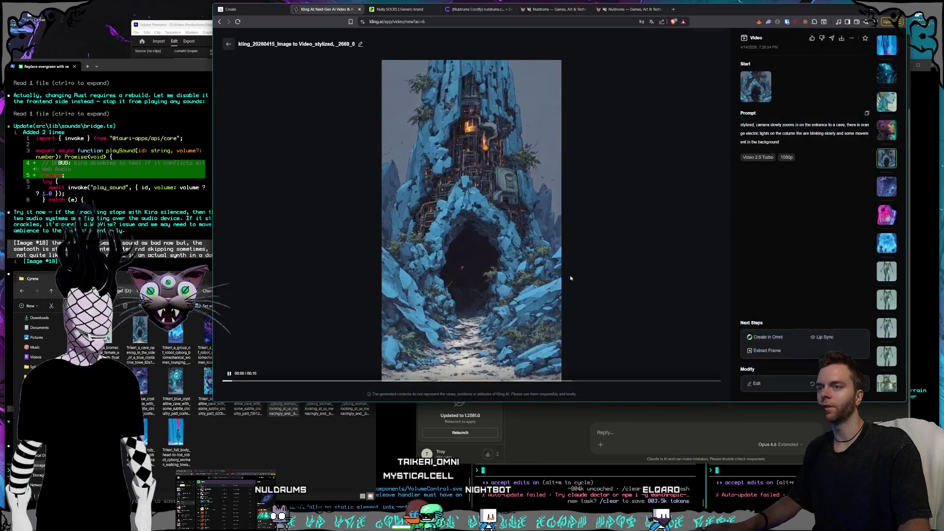
{"action": "left_click", "coordinate": [229, 44]}
{"action": "scroll", "coordinate": [624, 261], "scroll_direction": "up", "scroll_amount": 5}
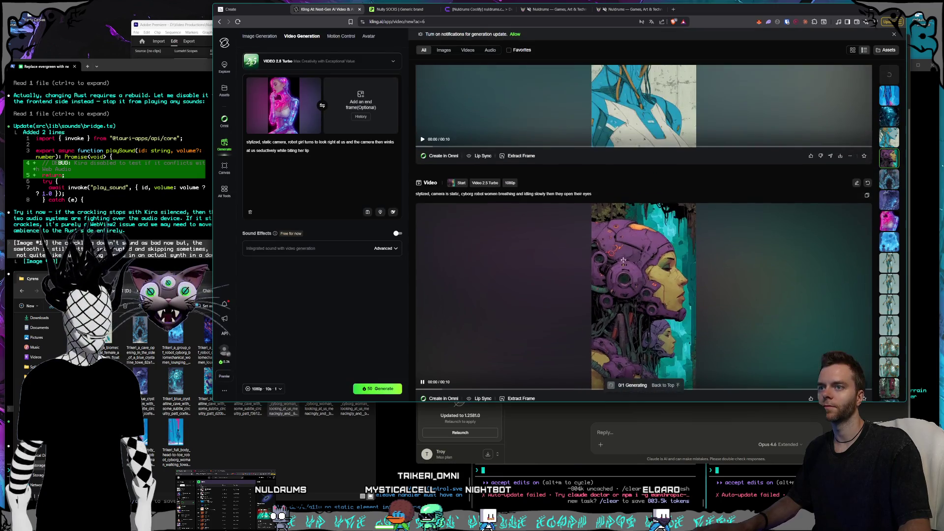
{"action": "scroll", "coordinate": [623, 261], "scroll_direction": "down", "scroll_amount": 1}
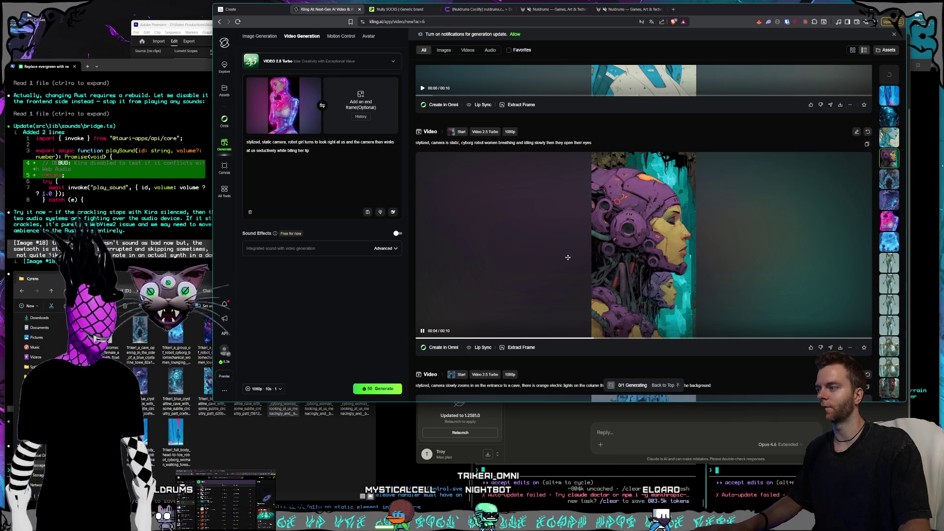
Step: Clear the pink cyborg start frame and drop in the purple cyborg image from the Cyrens folder
{"action": "left_click", "coordinate": [325, 407]}
{"action": "left_click_drag", "start_coordinate": [245, 398], "coordinate": [280, 106]}
{"action": "left_click", "coordinate": [249, 410]}
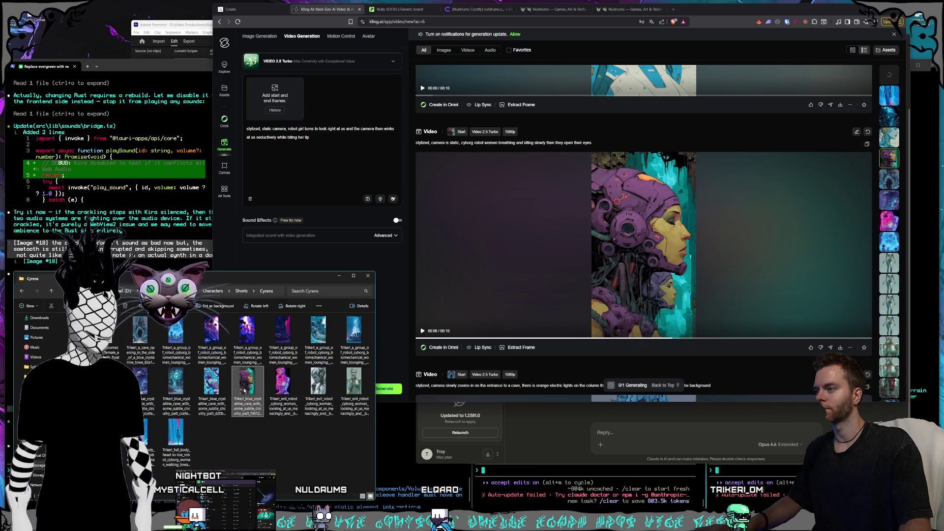
{"action": "left_click_drag", "start_coordinate": [245, 391], "coordinate": [275, 98]}
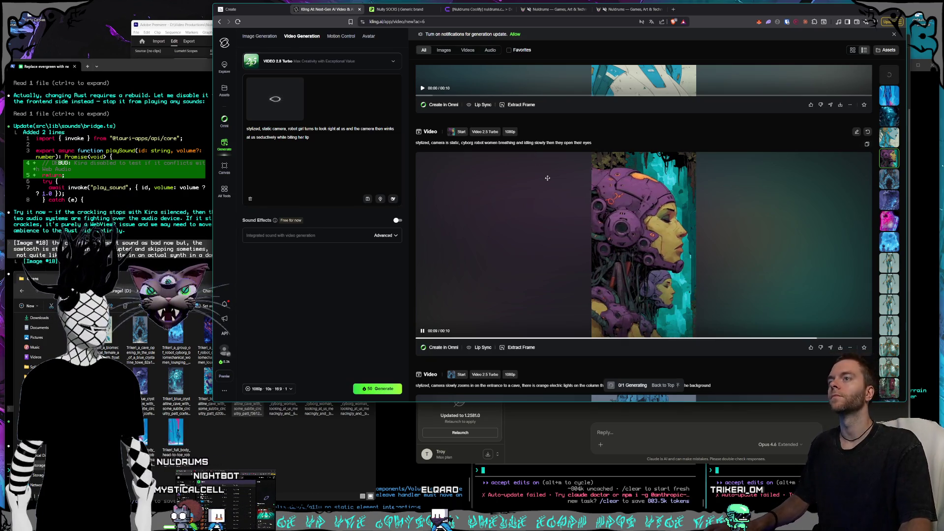
Step: Paste the cyborg video's prompt into the prompt box and delete the older prompt text
{"action": "left_click_drag", "start_coordinate": [593, 142], "coordinate": [413, 144]}
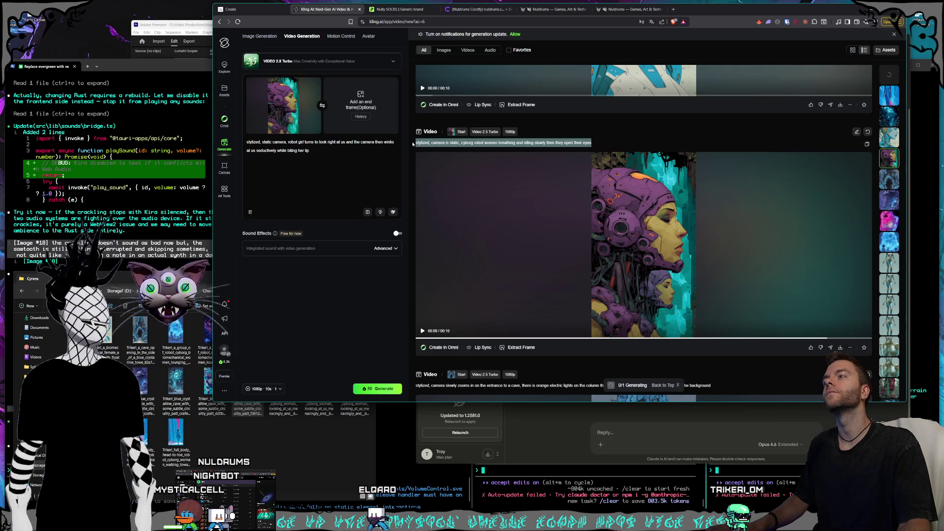
{"action": "left_click", "coordinate": [327, 160]}
{"action": "key", "text": "ctrl+v"}
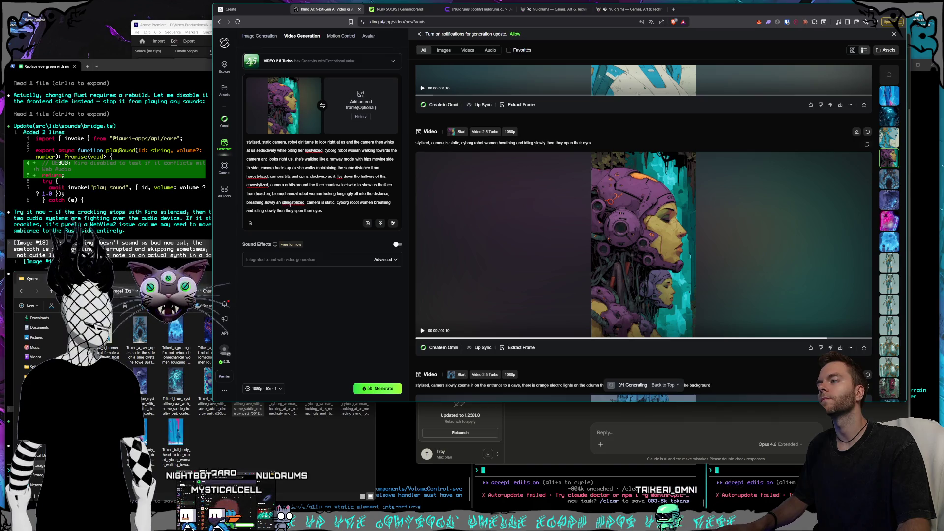
{"action": "left_click_drag", "start_coordinate": [293, 202], "coordinate": [247, 142]}
{"action": "key", "text": "BackSpace"}
{"action": "left_click", "coordinate": [289, 154]}
{"action": "type", "text": "stylized, camera is static, cyborg robot women open their eyes and are breathing and idling"}
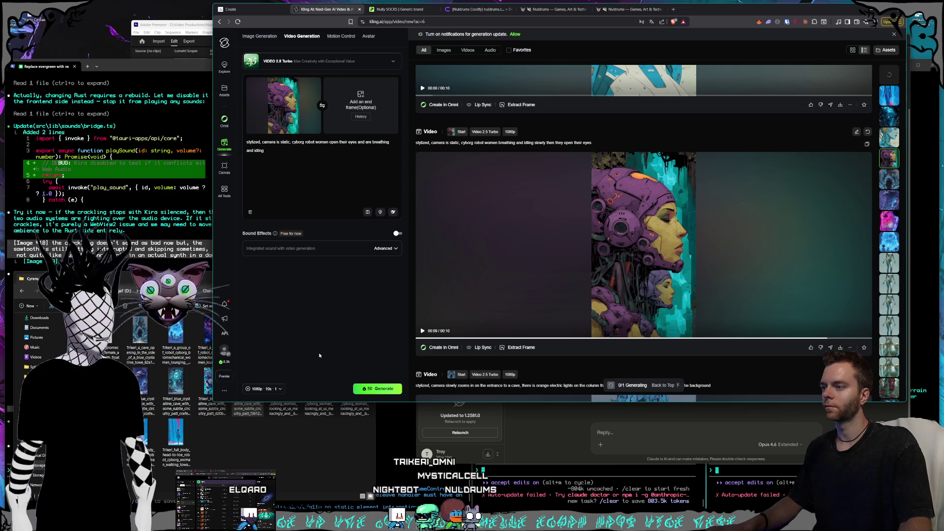
Step: Set the clip length to 10 seconds and generate the purple cyborg clip
{"action": "left_click", "coordinate": [264, 389]}
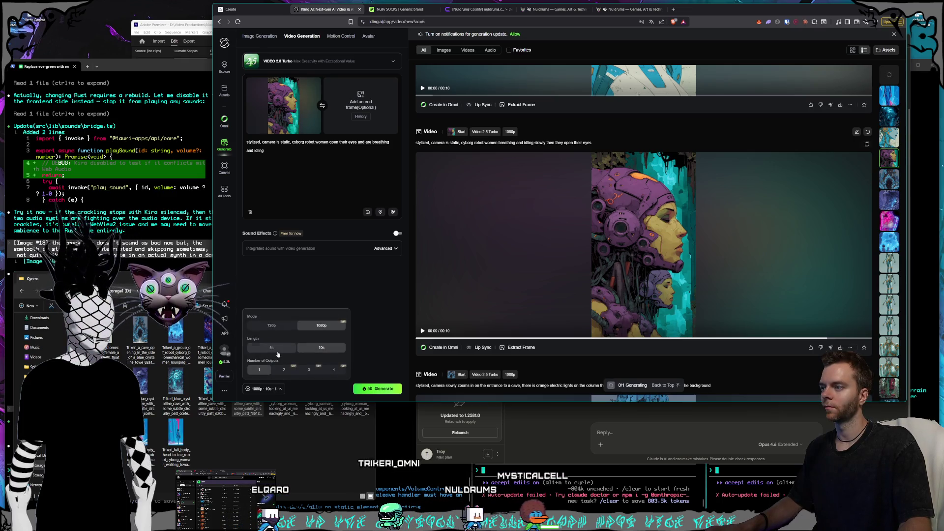
{"action": "left_click", "coordinate": [276, 350]}
{"action": "left_click", "coordinate": [322, 348]}
{"action": "left_click", "coordinate": [378, 389]}
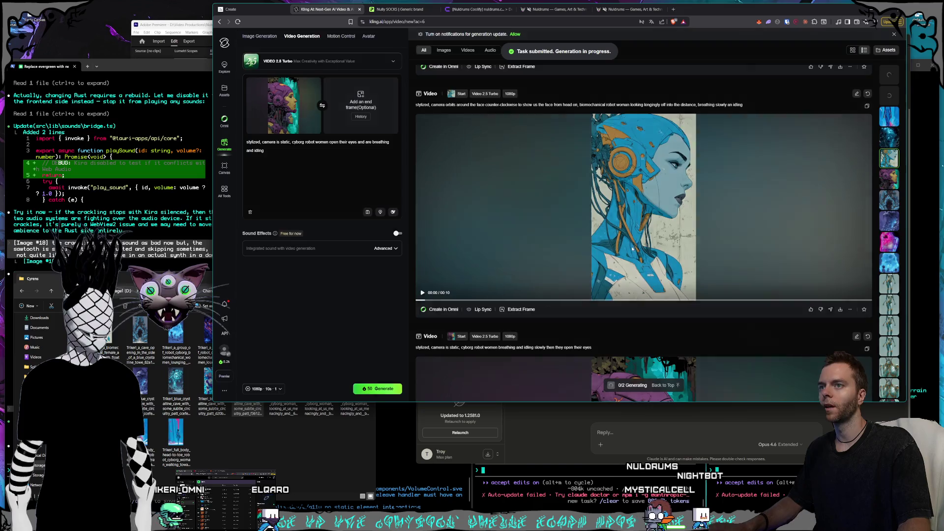
{"action": "left_click", "coordinate": [625, 251]}
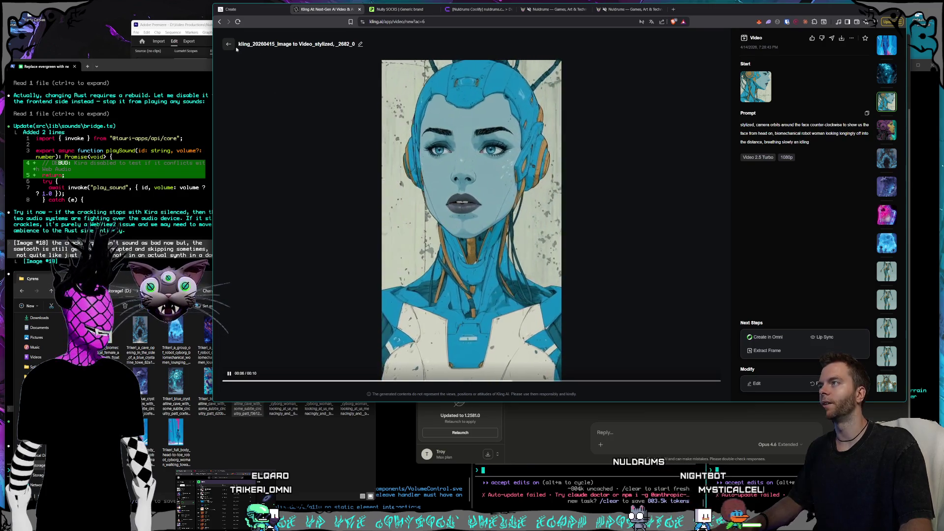
Step: Replace the purple cyborg start frame with the blue robot image from the Cyrens folder
{"action": "key", "text": "Escape"}
{"action": "left_click", "coordinate": [269, 461]}
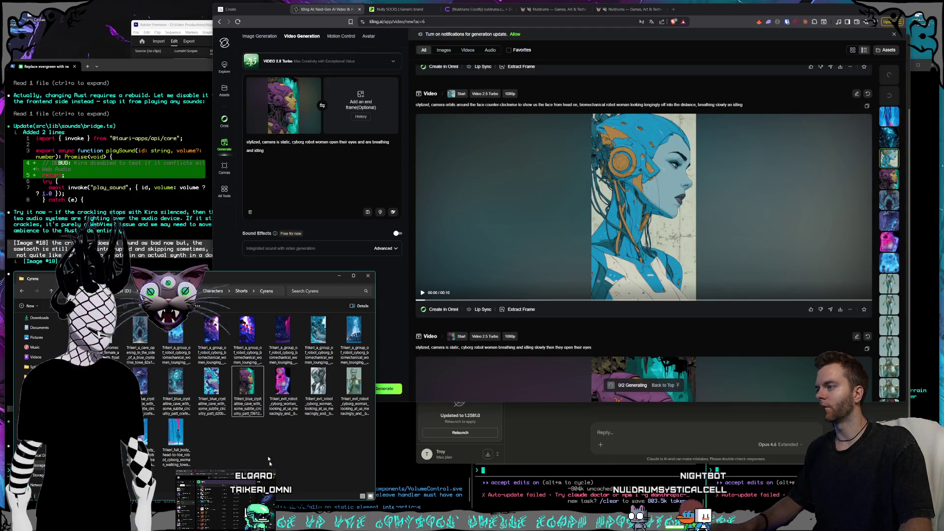
{"action": "left_click", "coordinate": [317, 82]}
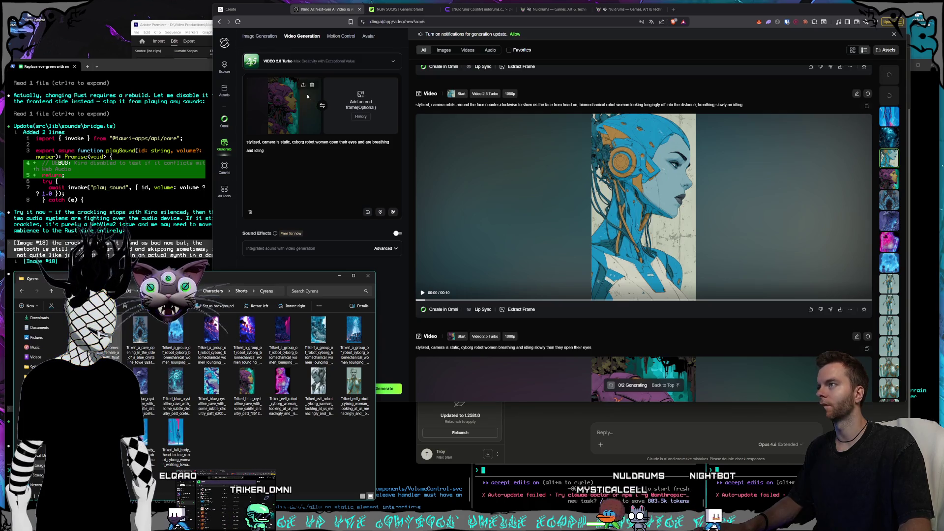
{"action": "left_click_drag", "start_coordinate": [338, 185], "coordinate": [275, 99]}
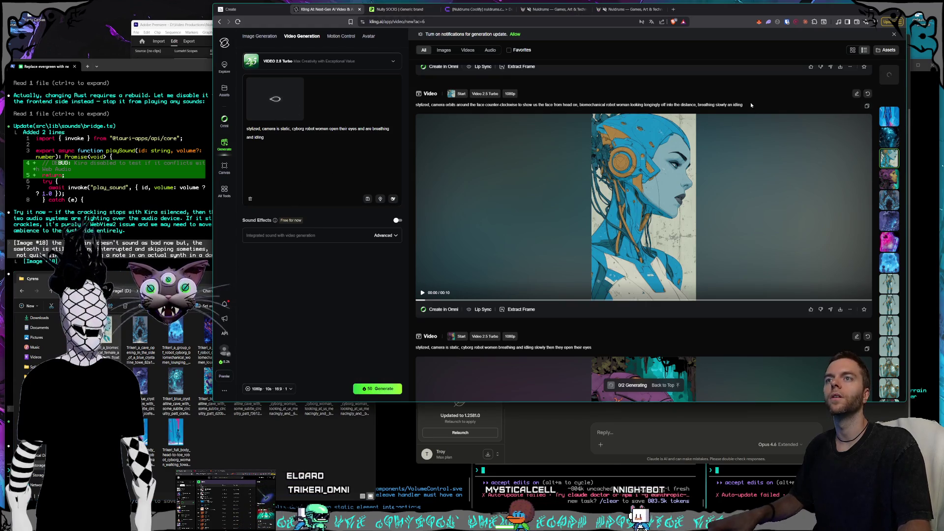
Step: Reuse the blue robot's orbit-camera prompt, edited to 'grins menacingly and maniacally', and generate
{"action": "left_click_drag", "start_coordinate": [749, 104], "coordinate": [416, 104]}
{"action": "key", "text": "ctrl+c"}
{"action": "left_click", "coordinate": [312, 148]}
{"action": "key", "text": "ctrl+a"}
{"action": "key", "text": "ctrl+v"}
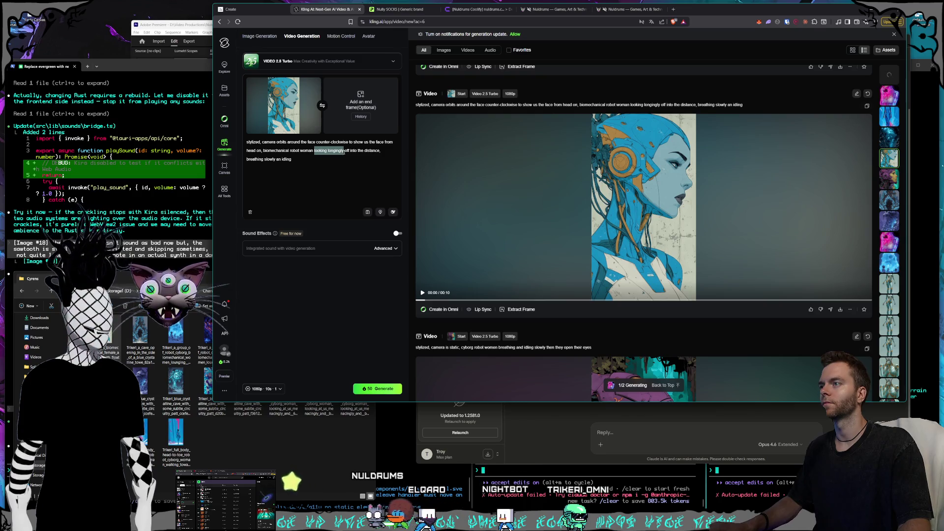
{"action": "type", "text": "gl"}
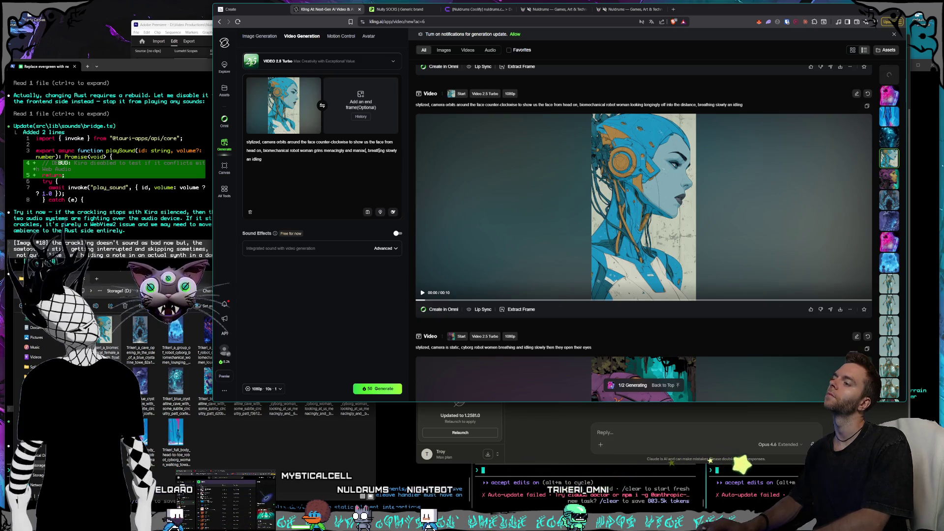
{"action": "type", "text": "ly"}
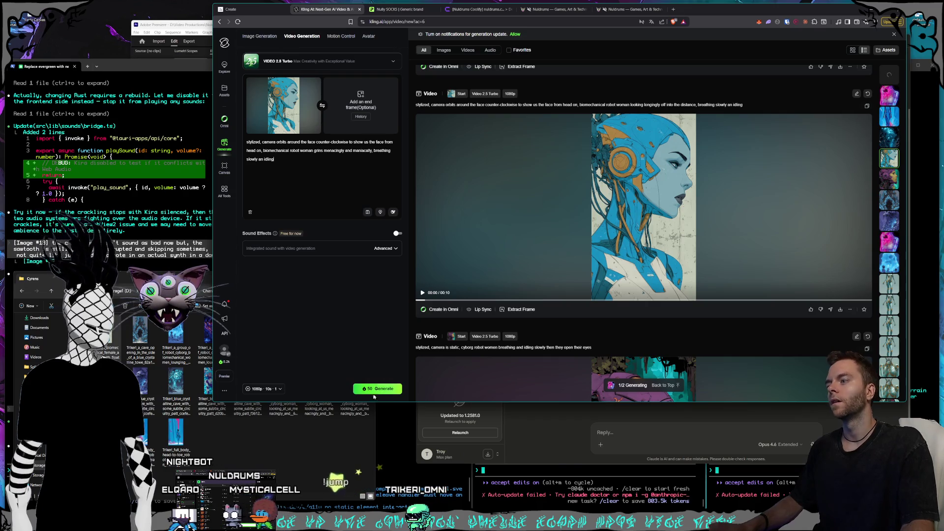
{"action": "left_click", "coordinate": [377, 389]}
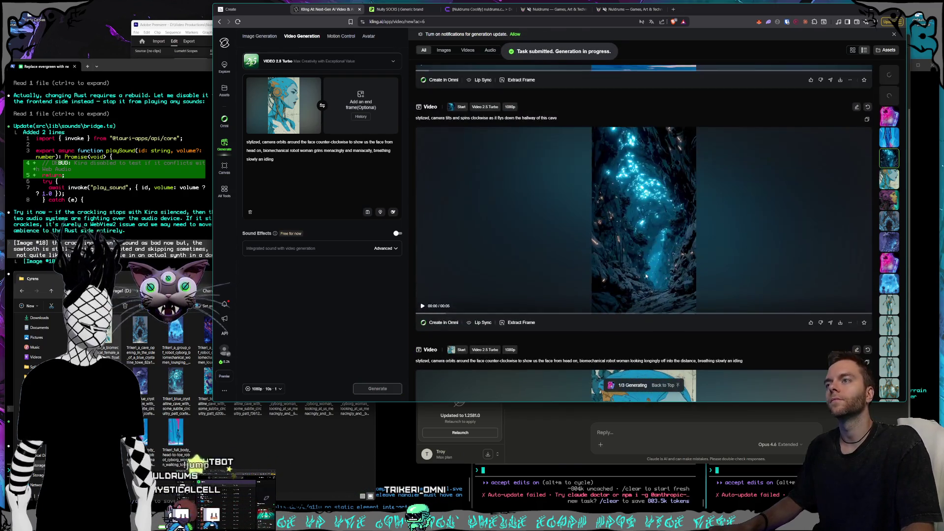
Step: Swap the blue robot start frame for the pink cyborg image from the Cyrens folder
{"action": "scroll", "coordinate": [566, 248], "scroll_direction": "up", "scroll_amount": 5}
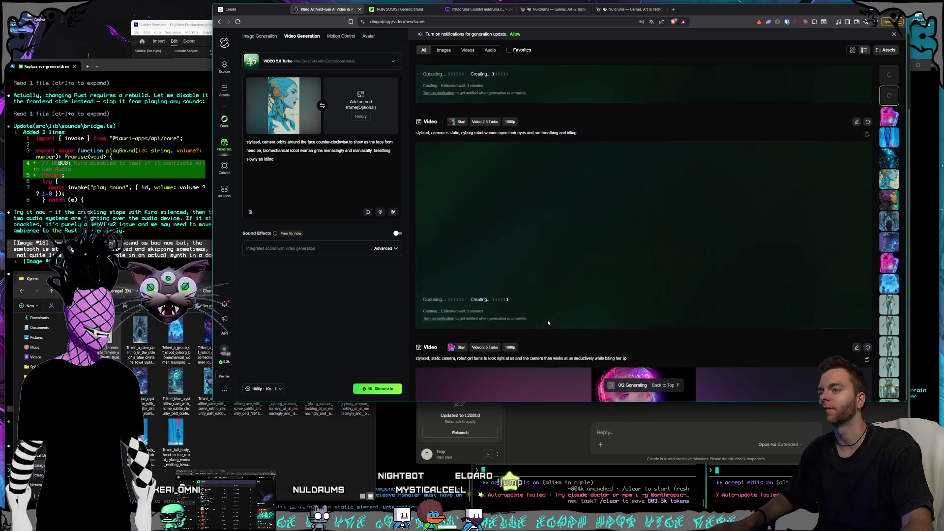
{"action": "left_click", "coordinate": [257, 463]}
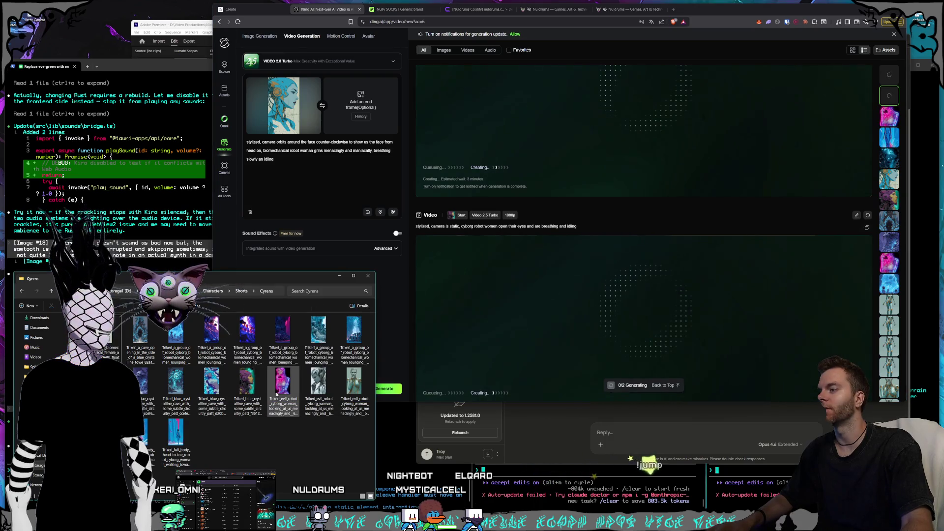
{"action": "left_click", "coordinate": [277, 393]}
{"action": "left_click", "coordinate": [313, 85]}
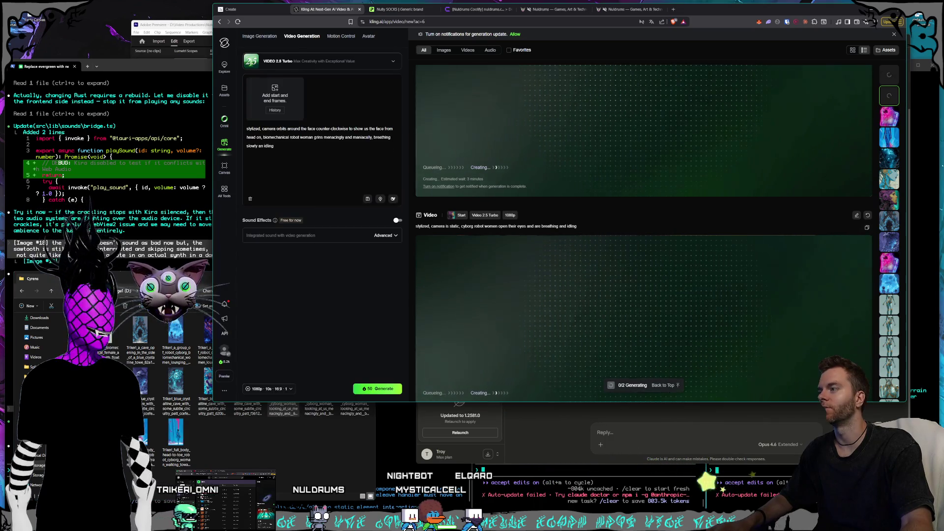
{"action": "left_click_drag", "start_coordinate": [283, 388], "coordinate": [270, 101]}
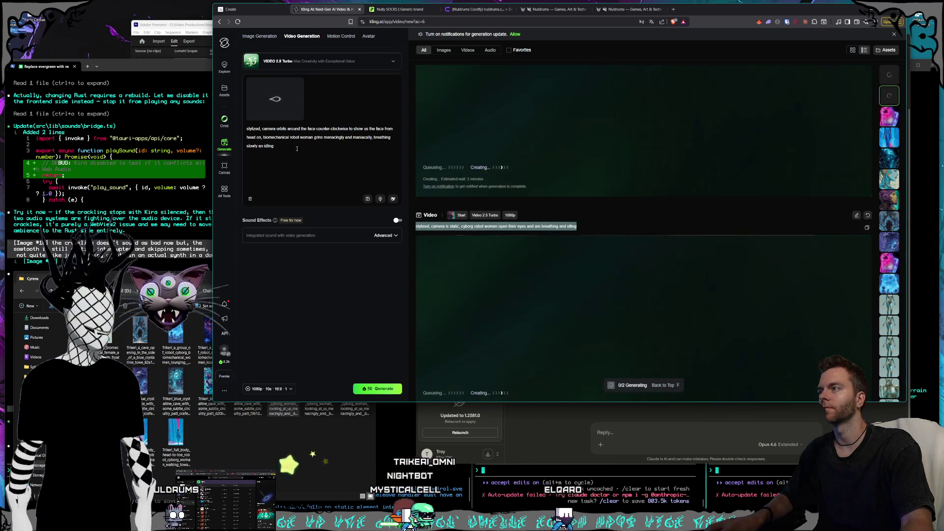
Step: Reuse the winking prompt, reword its ending, insert 'quickly' before 'winks', and generate
{"action": "left_click_drag", "start_coordinate": [274, 146], "coordinate": [238, 128]}
{"action": "key", "text": "ctrl+v"}
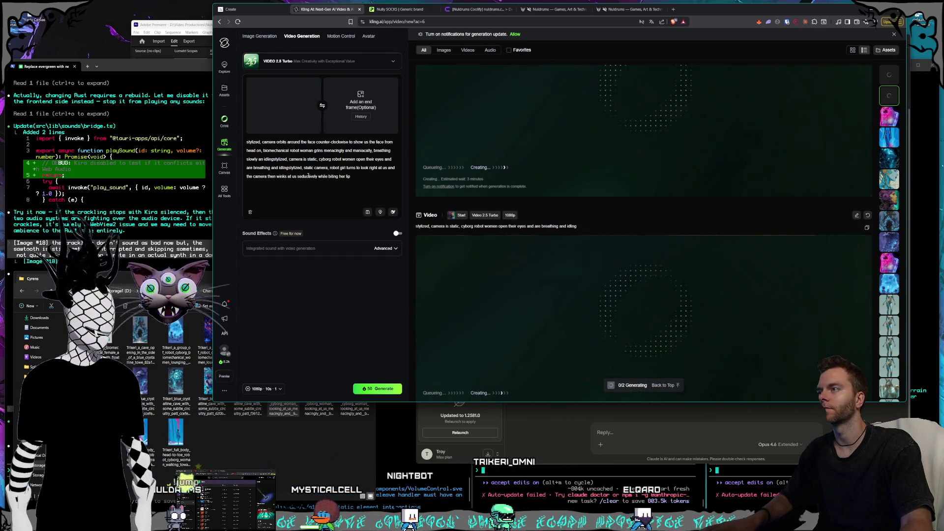
{"action": "left_click_drag", "start_coordinate": [293, 167], "coordinate": [246, 142]}
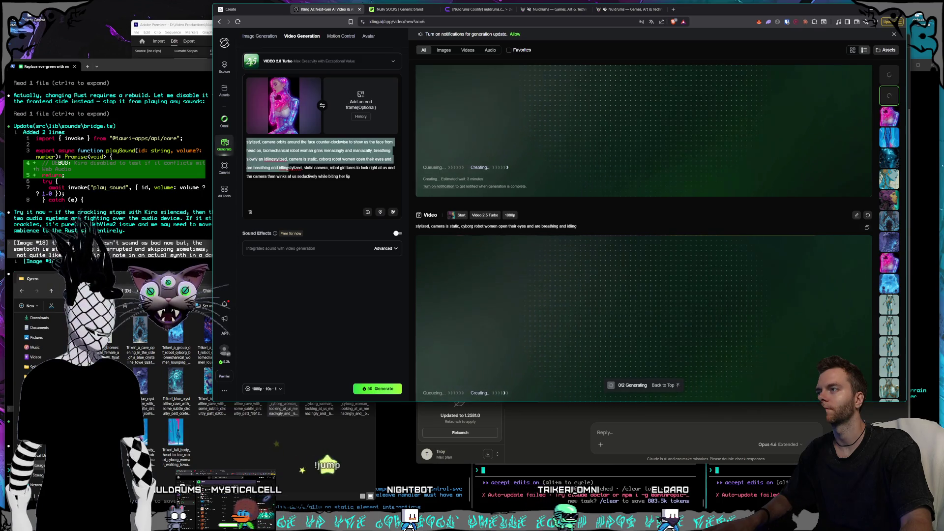
{"action": "key", "text": "BackSpace"}
{"action": "left_click", "coordinate": [330, 152]}
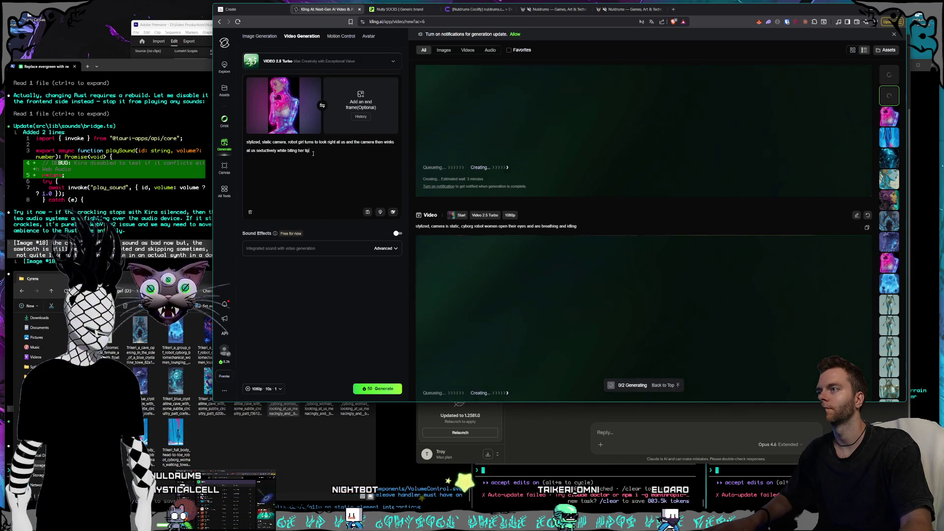
{"action": "key", "text": "ctrl+shift+Left"}
{"action": "key", "text": "ctrl+shift+Left"}
{"action": "key", "text": "ctrl+shift+Left"}
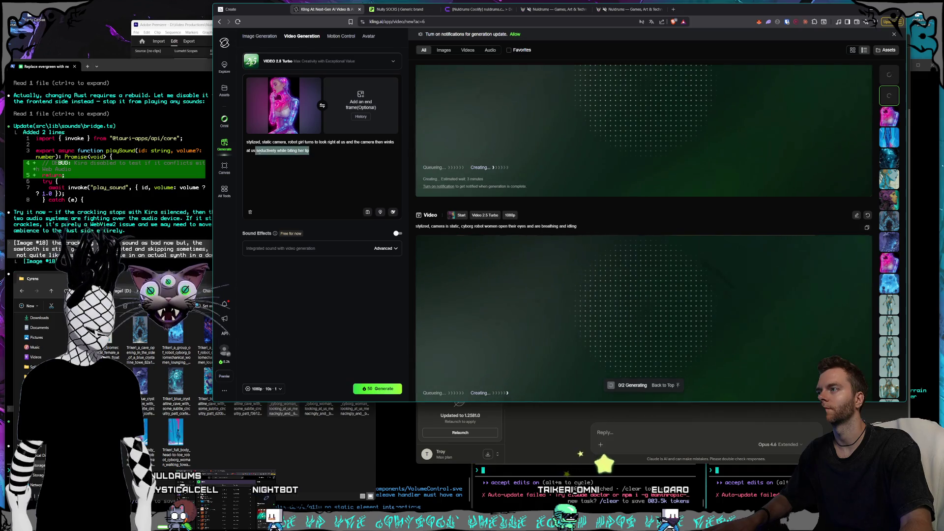
{"action": "type", "text": "s"}
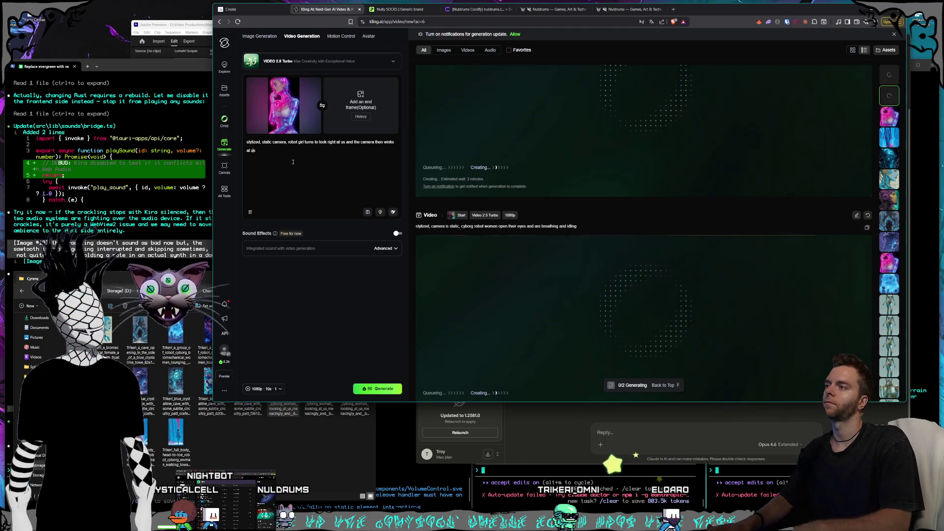
{"action": "key", "text": "ctrl+Left"}
{"action": "key", "text": "ctrl+Left"}
{"action": "key", "text": "ctrl+Left"}
{"action": "type", "text": "quick"}
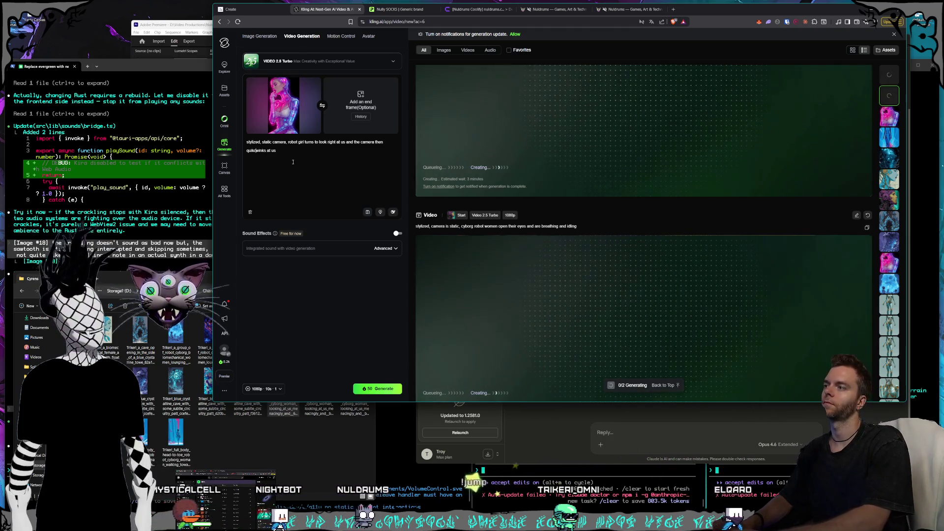
{"action": "type", "text": "ly"}
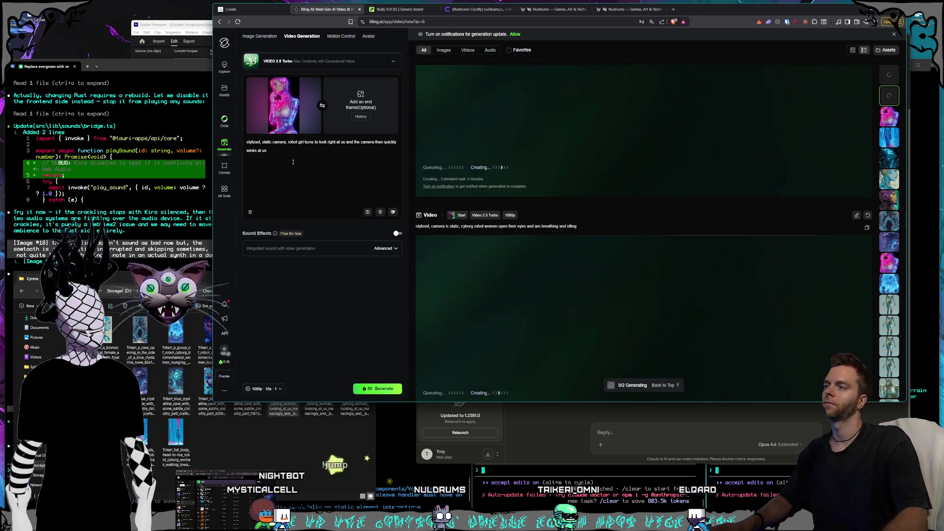
{"action": "left_click", "coordinate": [368, 390]}
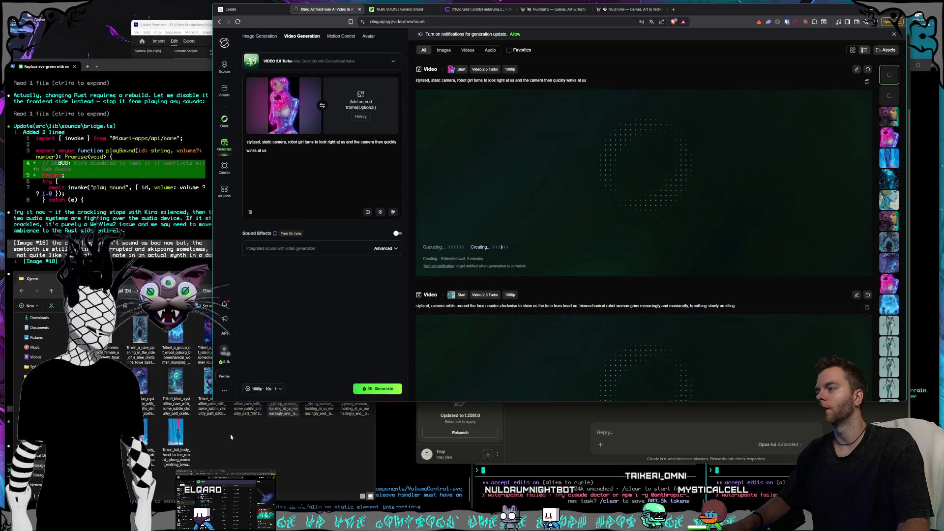
Step: Bring the Cyrens image folder back in front of Kling
{"action": "left_click", "coordinate": [250, 439]}
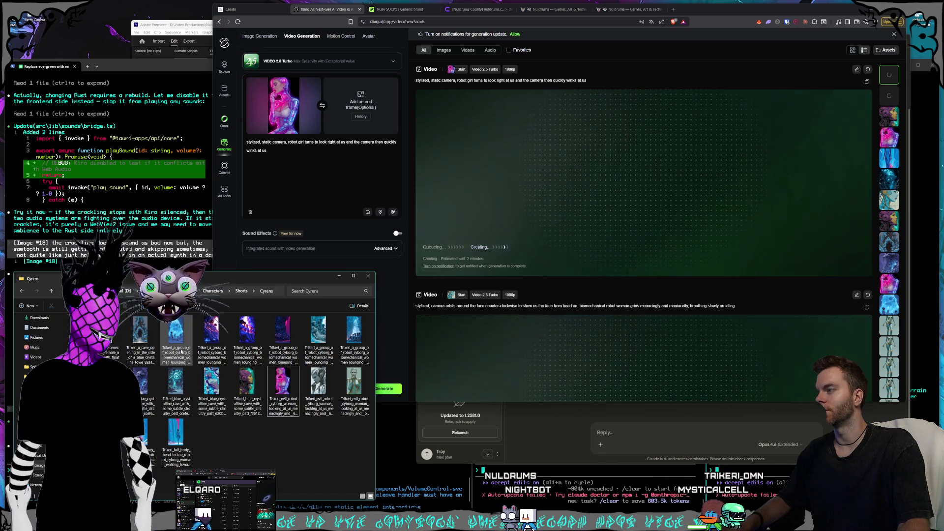
Step: Open the purple robot women image in Photos and step through the extracted cyborg frames
{"action": "left_click", "coordinate": [257, 359]}
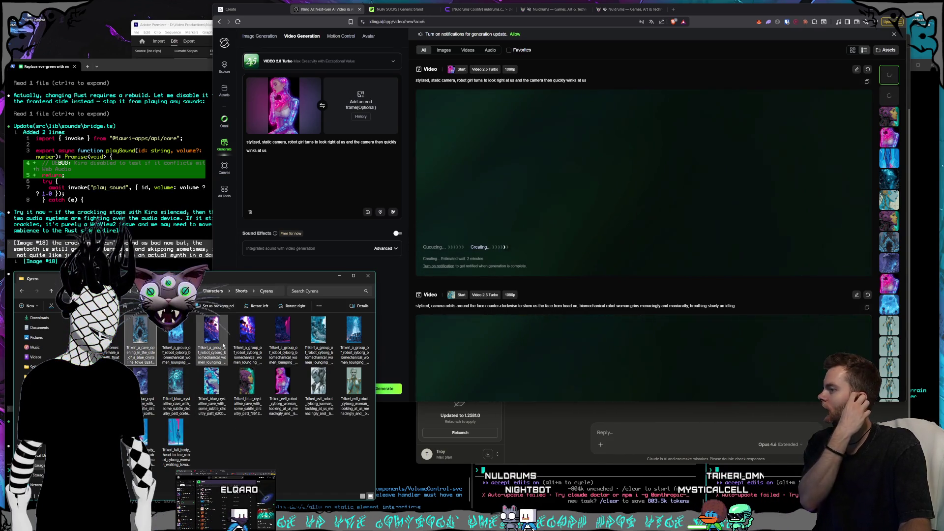
{"action": "double_click", "coordinate": [240, 358]}
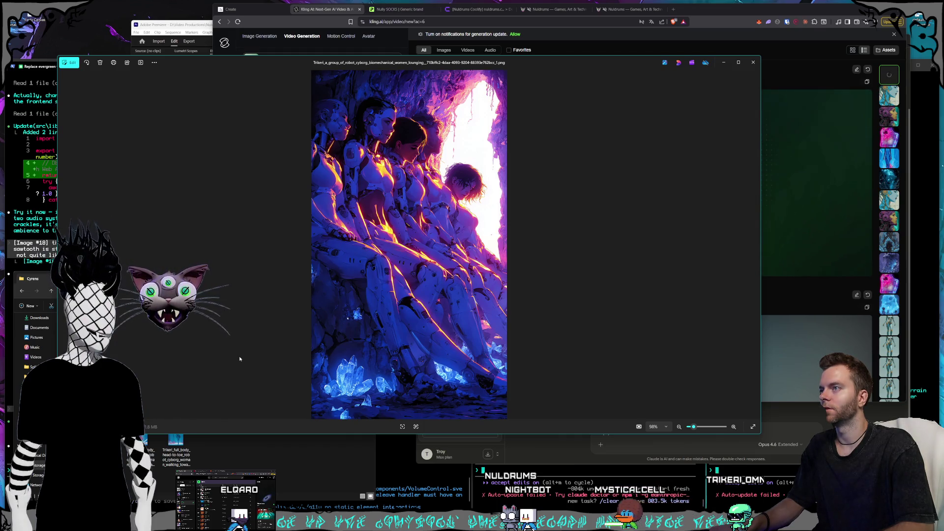
{"action": "key", "text": "Right"}
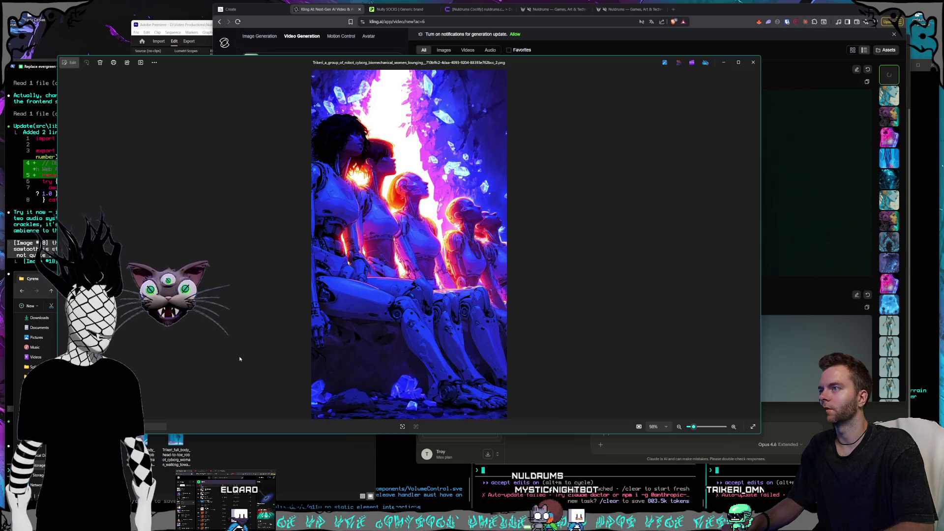
{"action": "key", "text": "Right"}
{"action": "key", "text": "Right"}
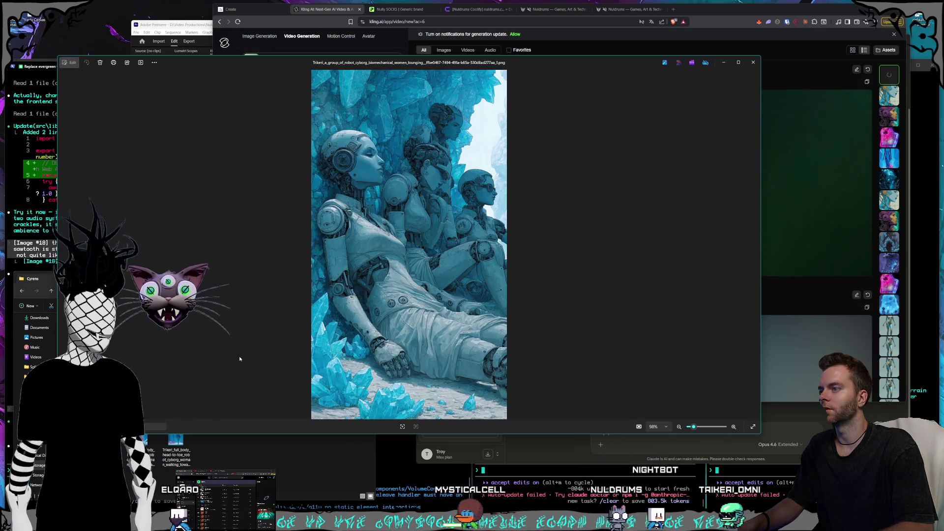
{"action": "key", "text": "Right"}
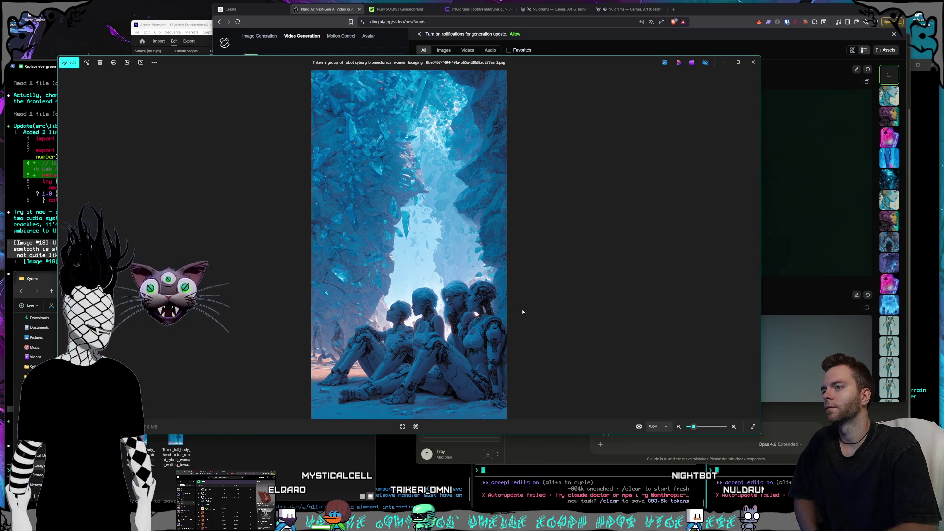
{"action": "key", "text": "Right"}
{"action": "key", "text": "Right"}
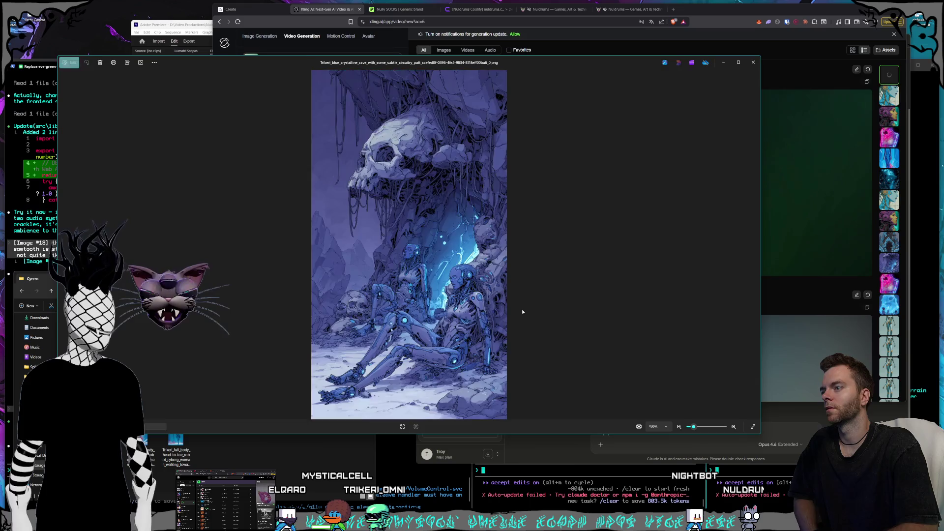
{"action": "key", "text": "Right"}
{"action": "key", "text": "Right"}
{"action": "key", "text": "Right"}
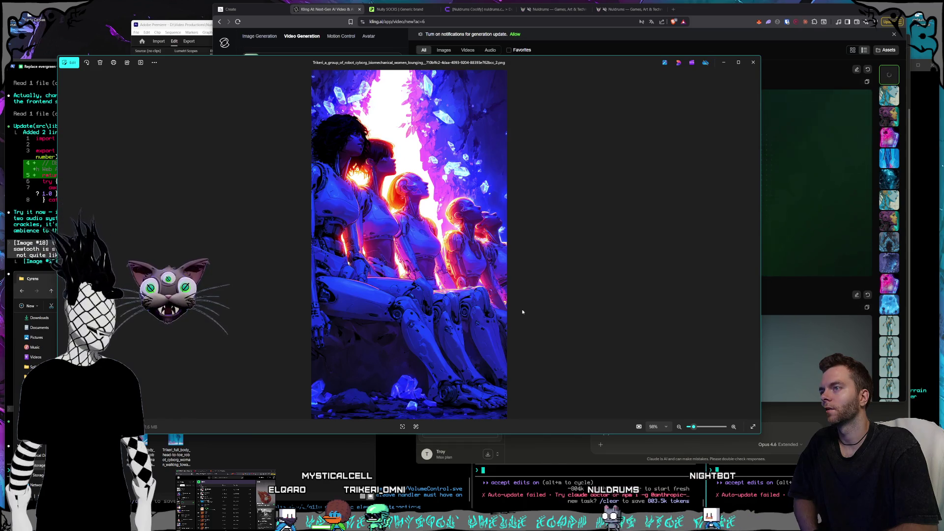
{"action": "key", "text": "Right"}
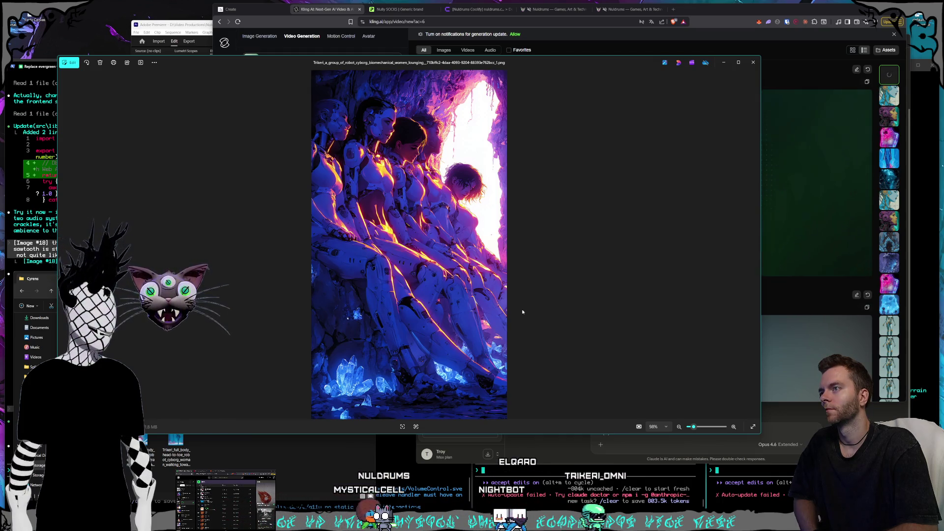
{"action": "key", "text": "Right"}
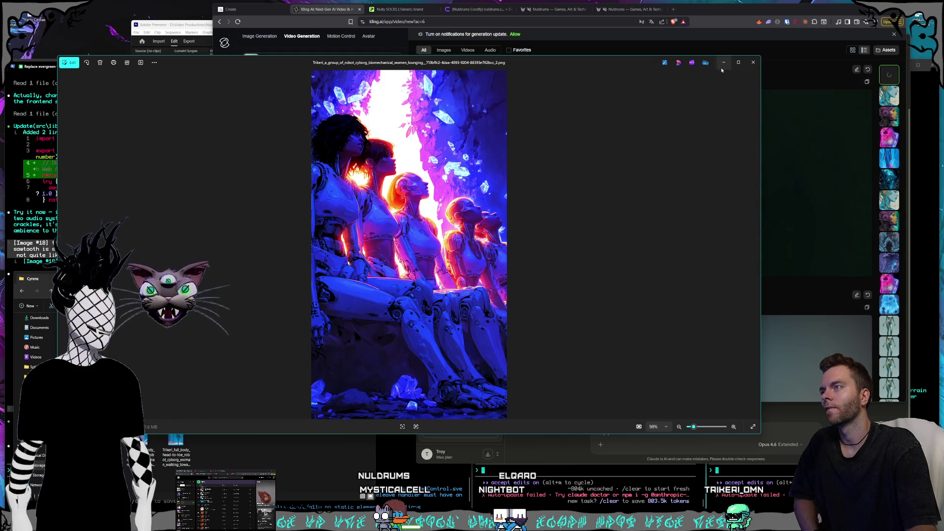
Step: Preview the crystal-cave cyborg images, close Photos, and play the winking robot girl video
{"action": "left_click", "coordinate": [753, 62]}
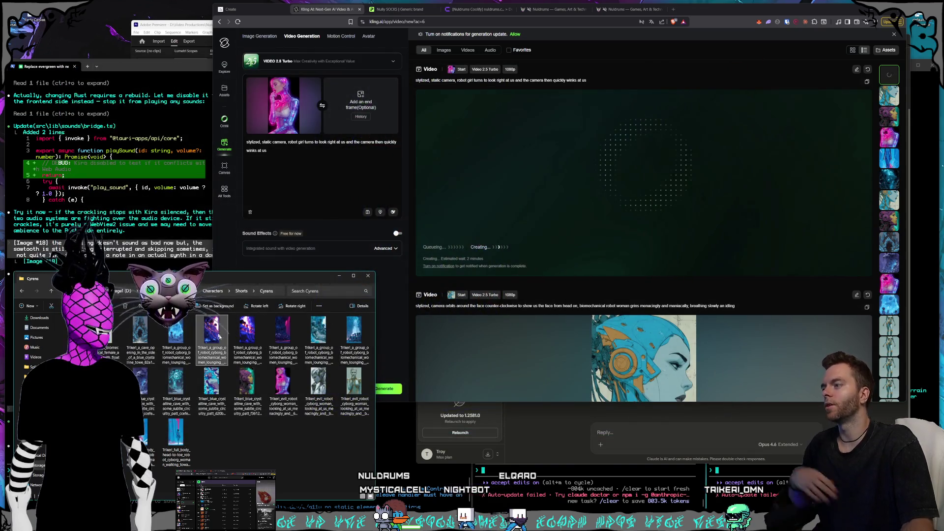
{"action": "left_click", "coordinate": [251, 343]}
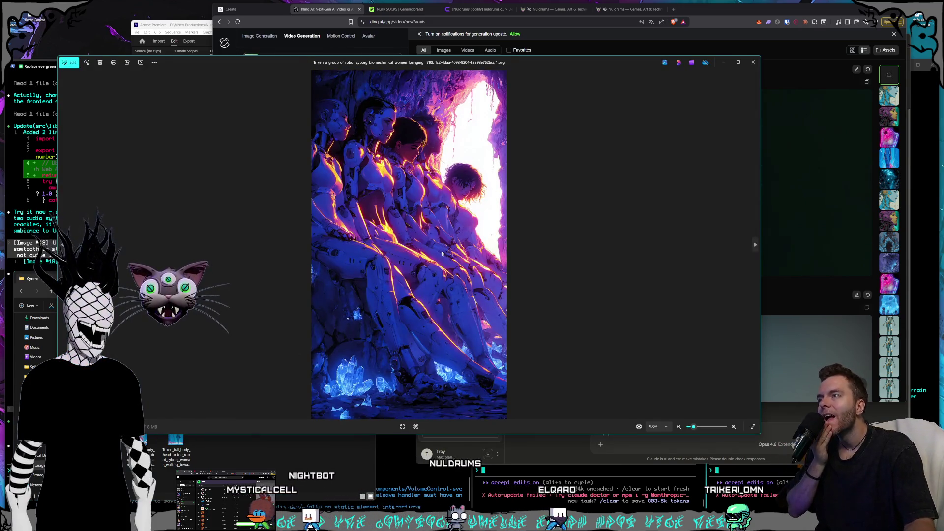
{"action": "key", "text": "Escape"}
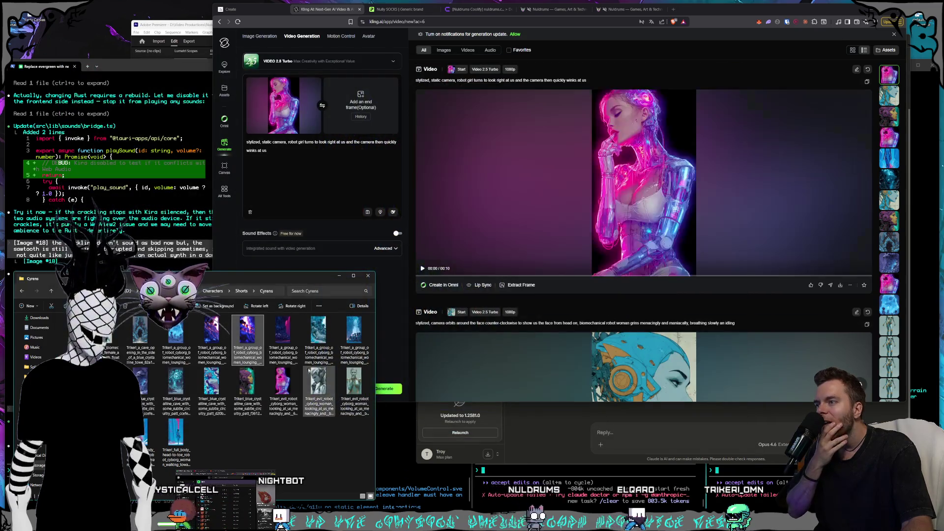
{"action": "left_click", "coordinate": [354, 346]}
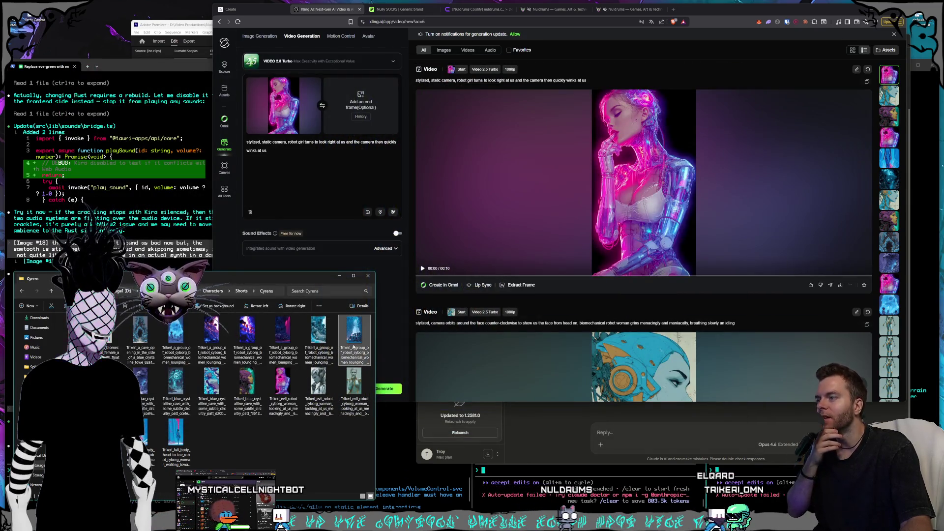
{"action": "double_click", "coordinate": [354, 347]}
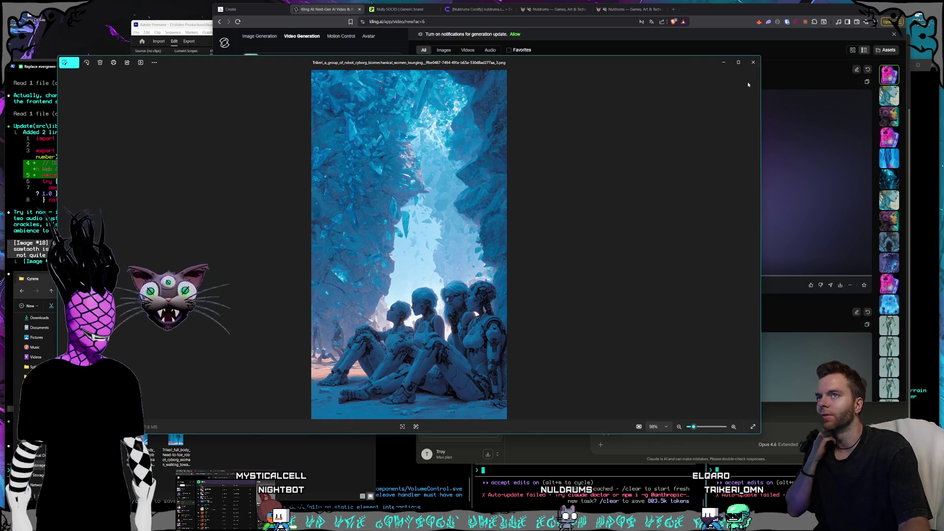
{"action": "key", "text": "Escape"}
{"action": "double_click", "coordinate": [354, 341]}
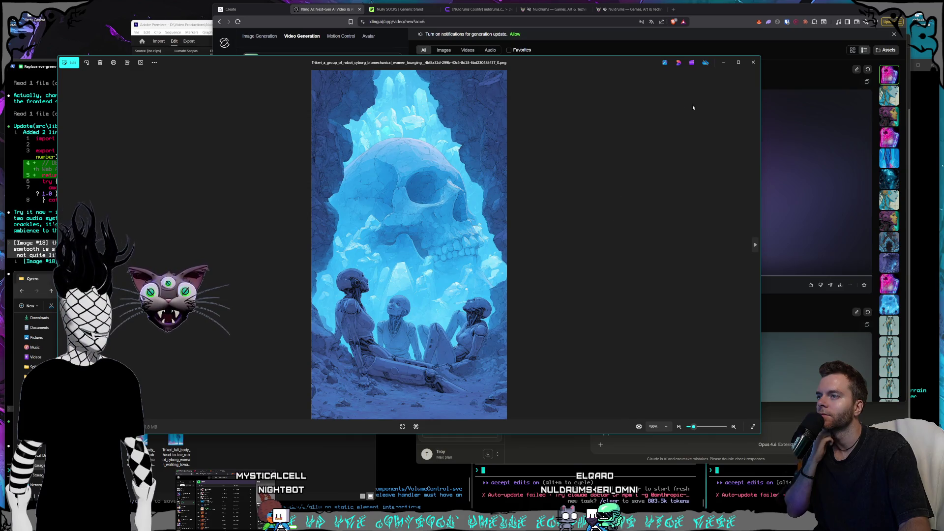
{"action": "left_click", "coordinate": [748, 64]}
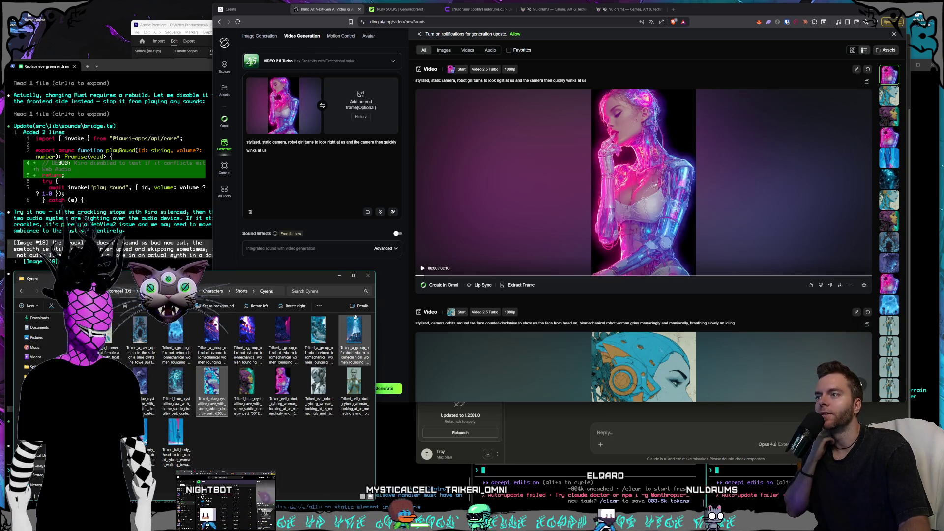
{"action": "left_click", "coordinate": [542, 197]}
{"action": "left_click", "coordinate": [543, 197]}
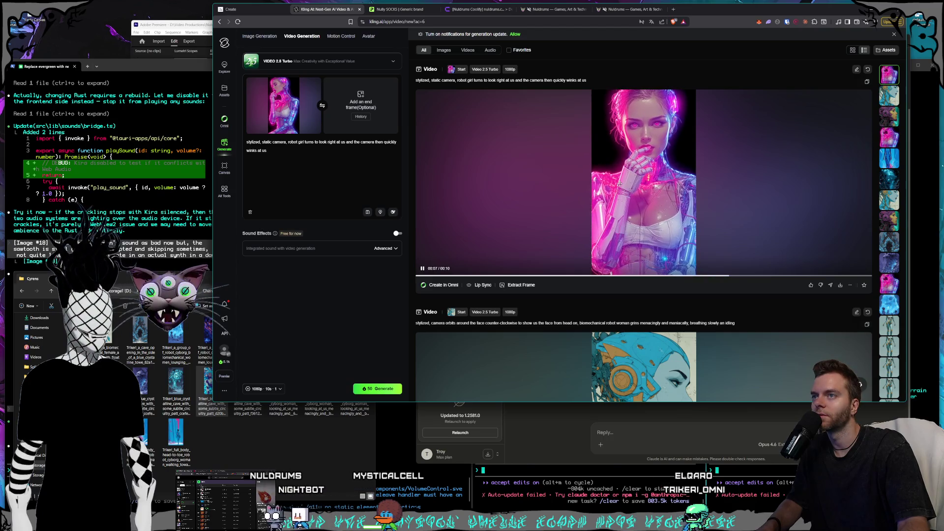
{"action": "scroll", "coordinate": [613, 186], "scroll_direction": "down", "scroll_amount": 3}
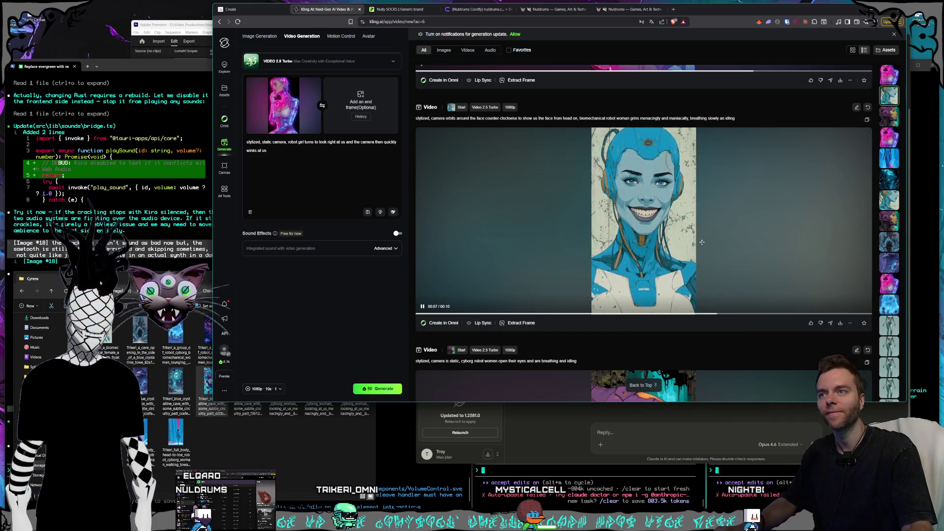
{"action": "scroll", "coordinate": [689, 240], "scroll_direction": "down", "scroll_amount": 4}
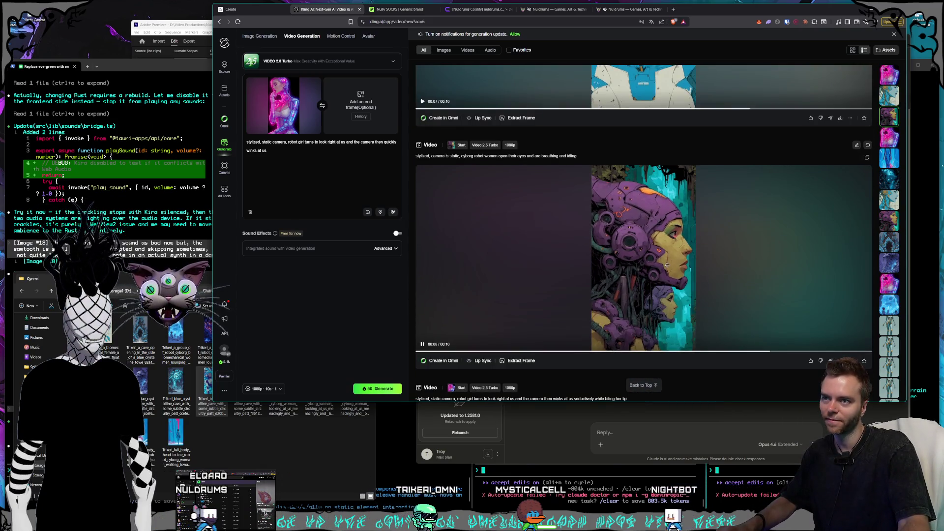
{"action": "scroll", "coordinate": [668, 263], "scroll_direction": "down", "scroll_amount": 6}
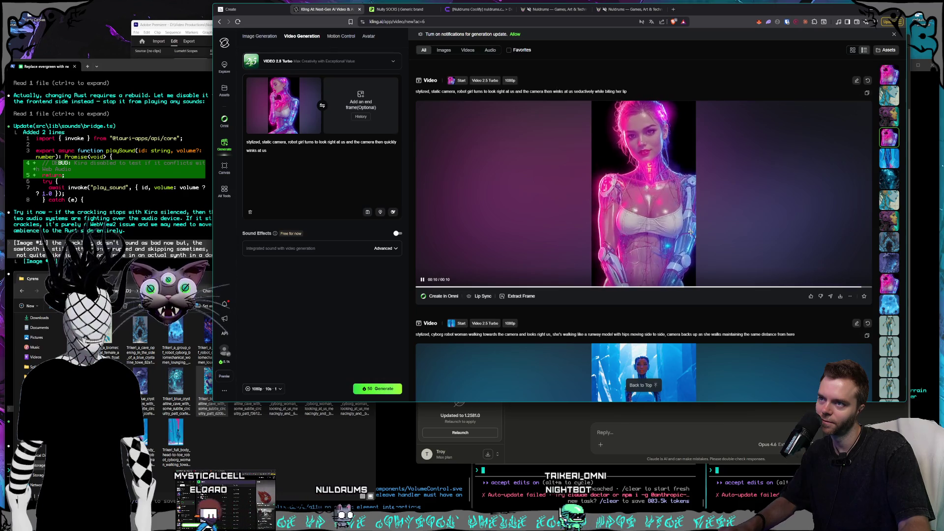
{"action": "scroll", "coordinate": [691, 232], "scroll_direction": "down", "scroll_amount": 15}
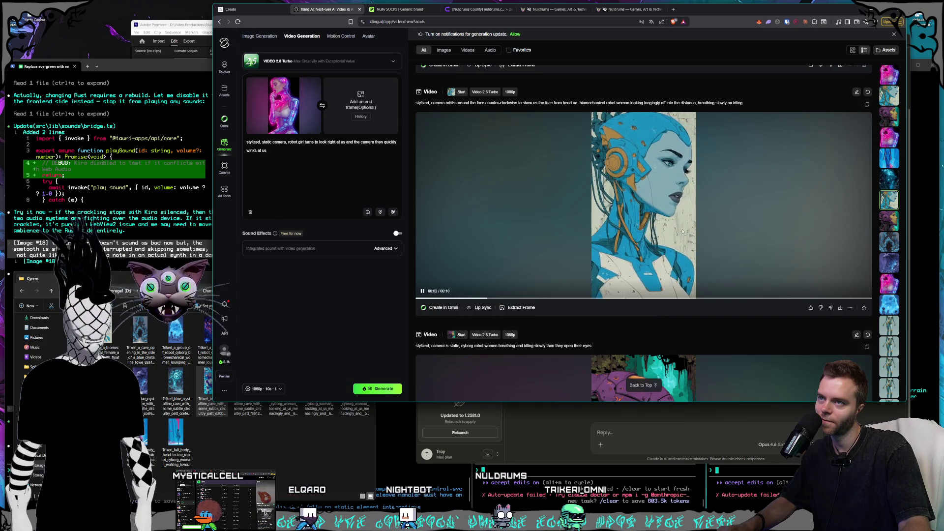
{"action": "scroll", "coordinate": [682, 228], "scroll_direction": "down", "scroll_amount": 5}
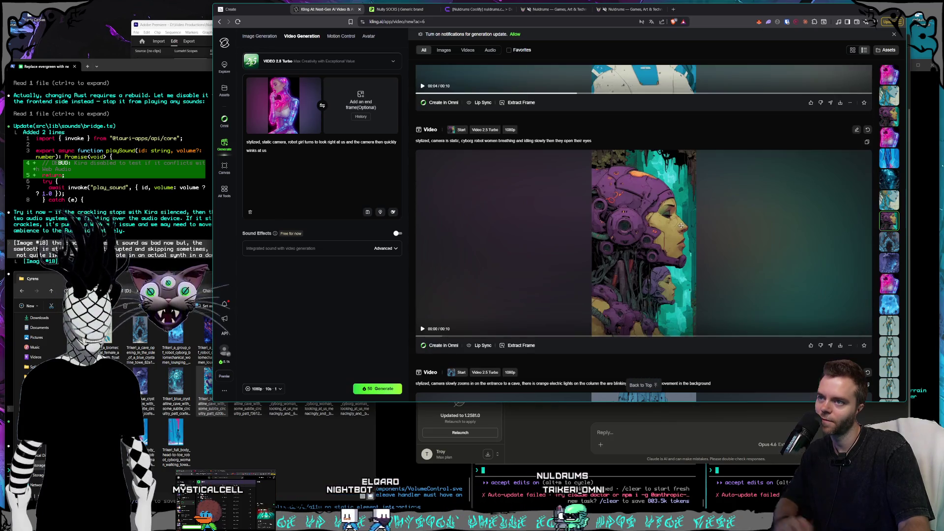
{"action": "scroll", "coordinate": [682, 225], "scroll_direction": "down", "scroll_amount": 8}
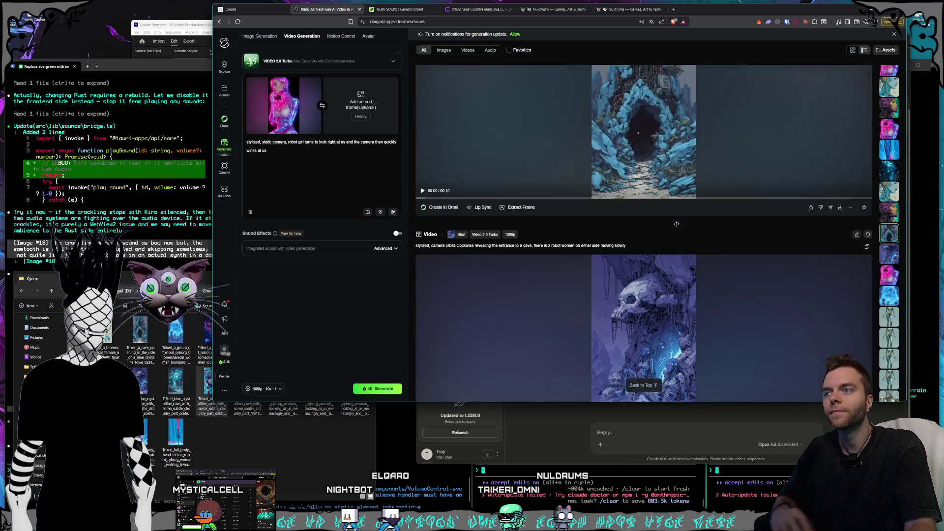
{"action": "scroll", "coordinate": [677, 224], "scroll_direction": "down", "scroll_amount": 8}
{"action": "left_click", "coordinate": [671, 223]}
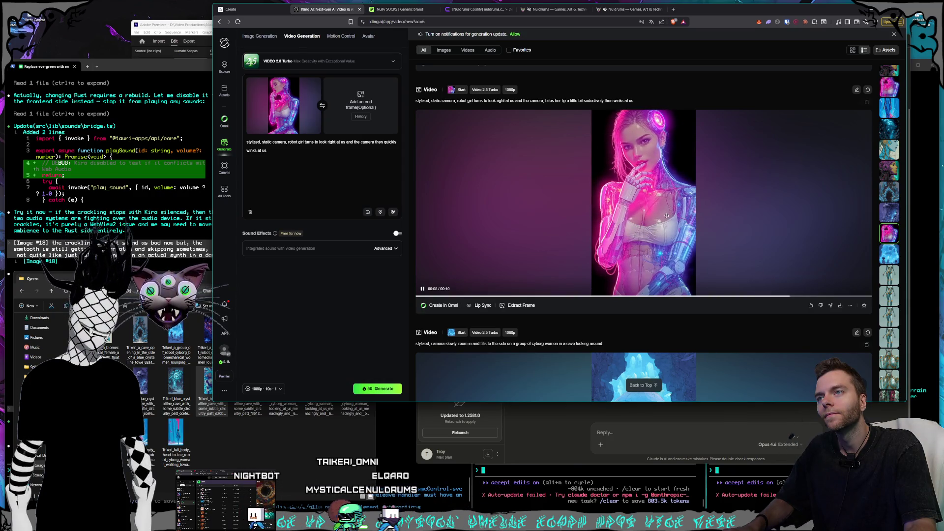
{"action": "scroll", "coordinate": [664, 219], "scroll_direction": "down", "scroll_amount": 5}
{"action": "scroll", "coordinate": [661, 224], "scroll_direction": "up", "scroll_amount": 10}
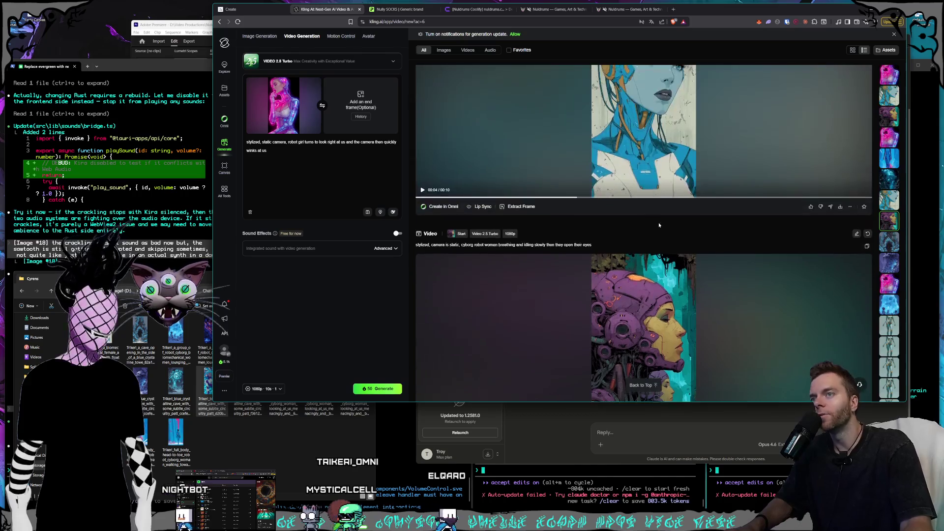
{"action": "scroll", "coordinate": [658, 224], "scroll_direction": "up", "scroll_amount": 1}
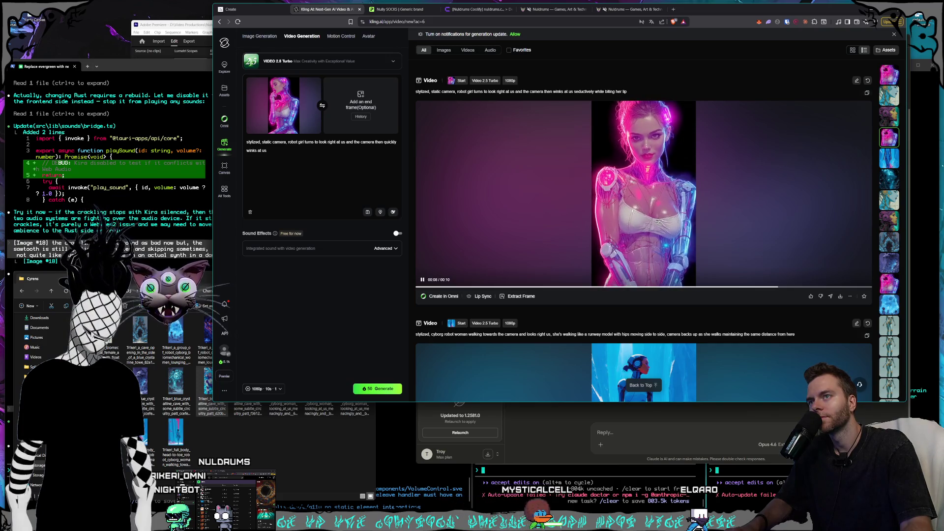
{"action": "scroll", "coordinate": [658, 222], "scroll_direction": "up", "scroll_amount": 10}
{"action": "scroll", "coordinate": [655, 224], "scroll_direction": "up", "scroll_amount": 1}
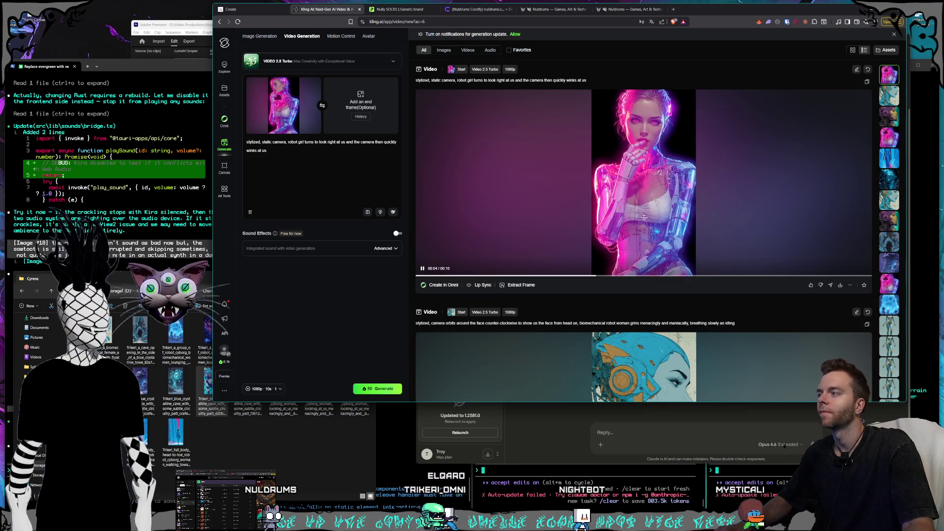
{"action": "left_click", "coordinate": [261, 453]}
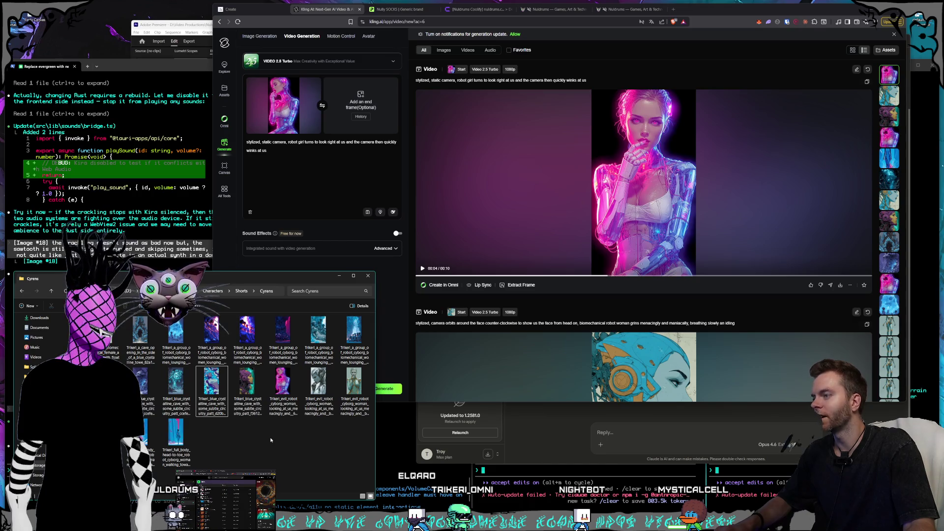
Step: Preview the silver and red evil robot images in Photos, closing each viewer
{"action": "left_click", "coordinate": [296, 414]}
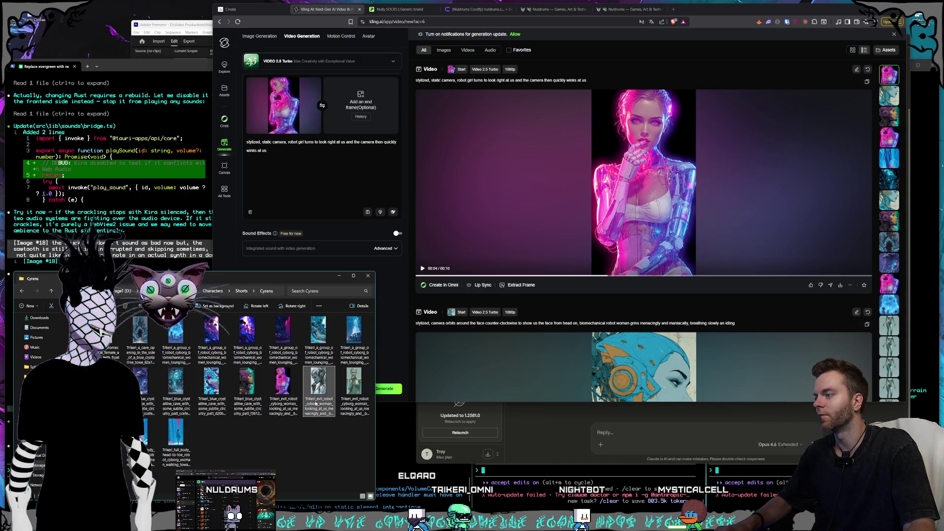
{"action": "double_click", "coordinate": [316, 403]}
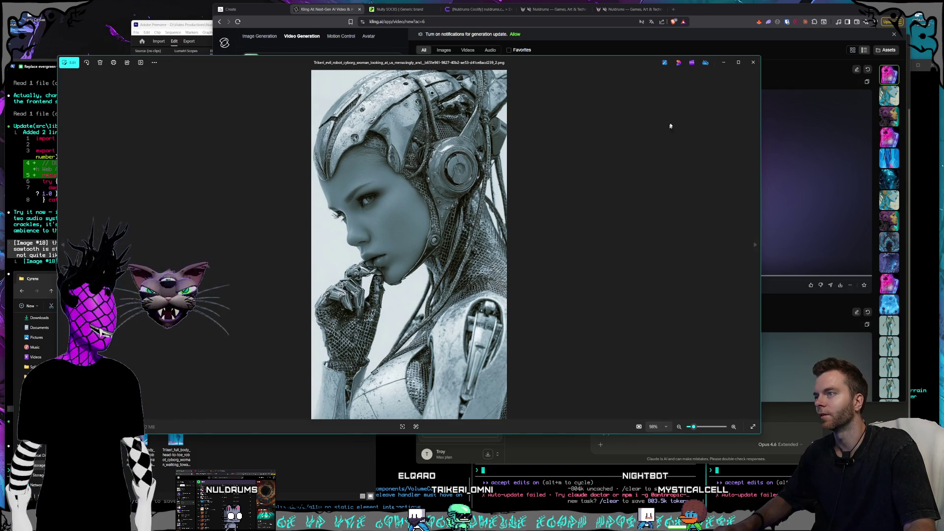
{"action": "left_click", "coordinate": [753, 63]}
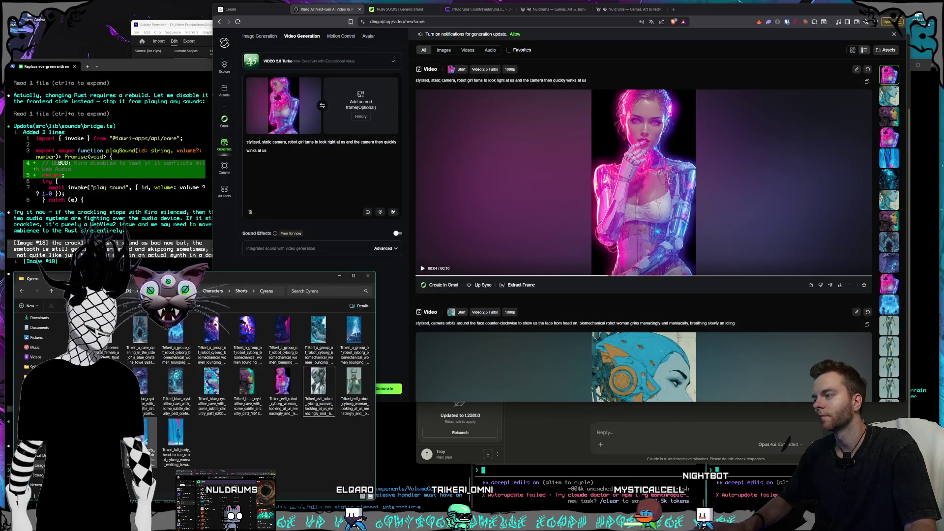
{"action": "double_click", "coordinate": [359, 393]}
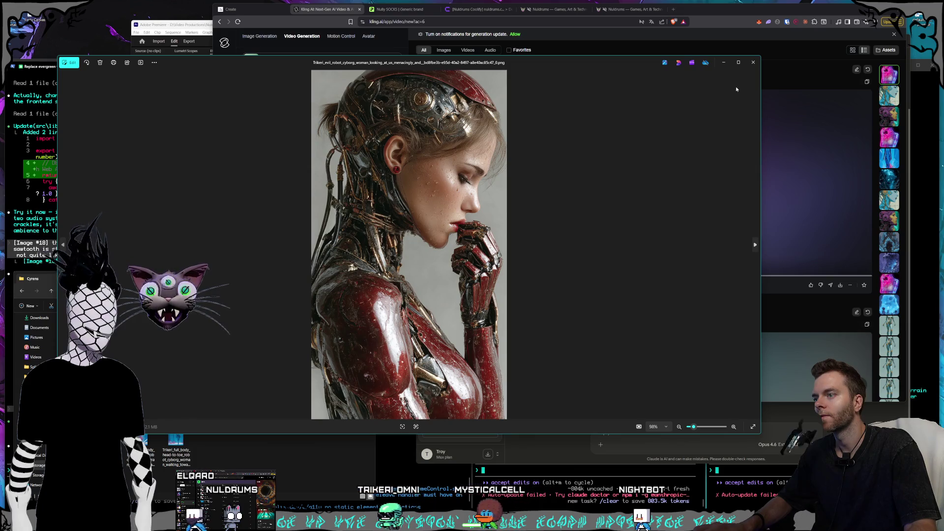
{"action": "left_click", "coordinate": [753, 63]}
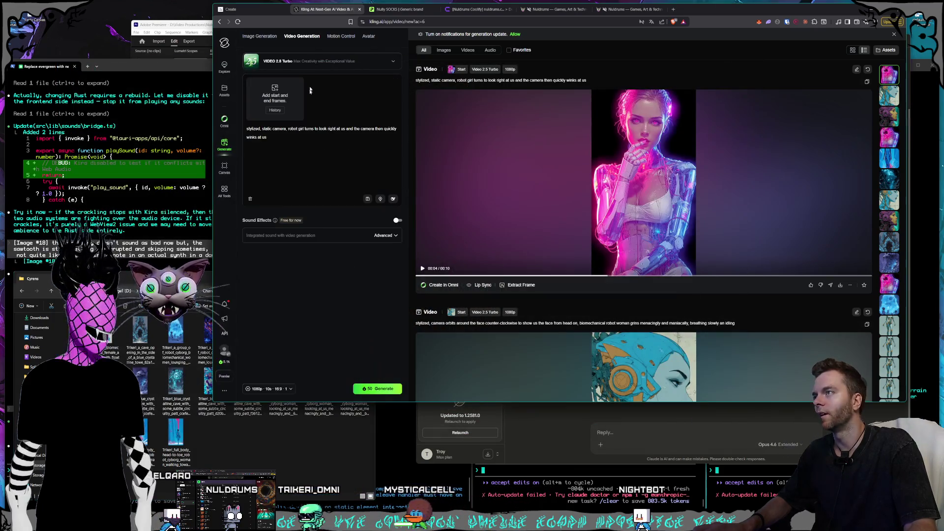
Step: Drop the silver cyborg image in as start frame and rewrite the prompt ending with 'face split'
{"action": "left_click_drag", "start_coordinate": [283, 381], "coordinate": [275, 95]}
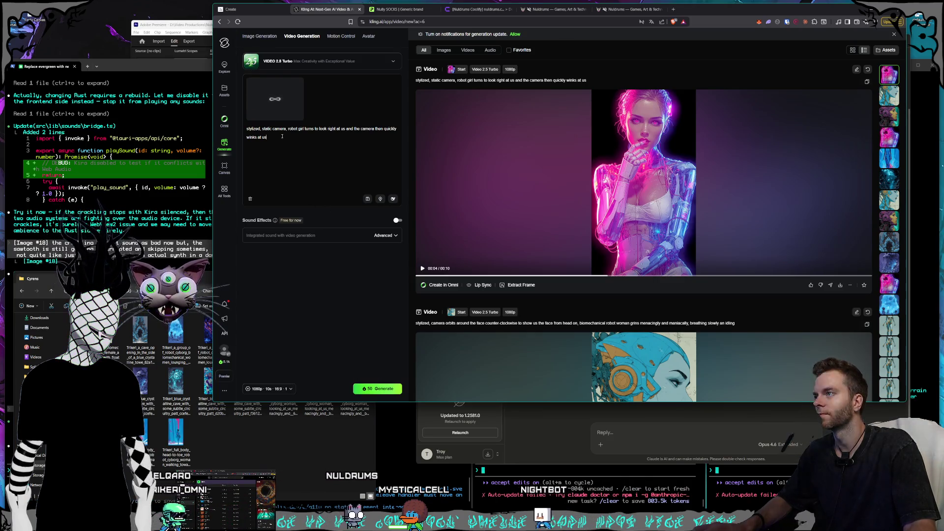
{"action": "key", "text": "ctrl+a"}
{"action": "key", "text": "BackSpace"}
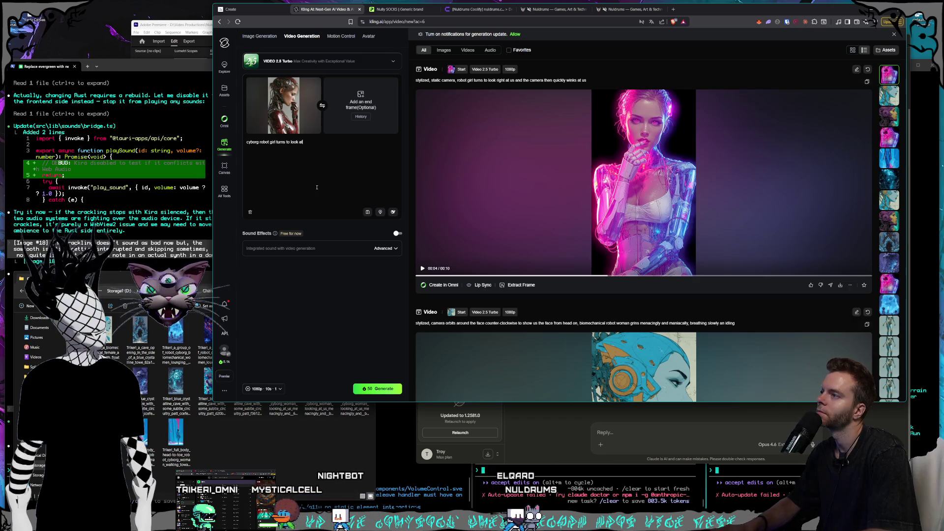
{"action": "type", "text": "ace split"}
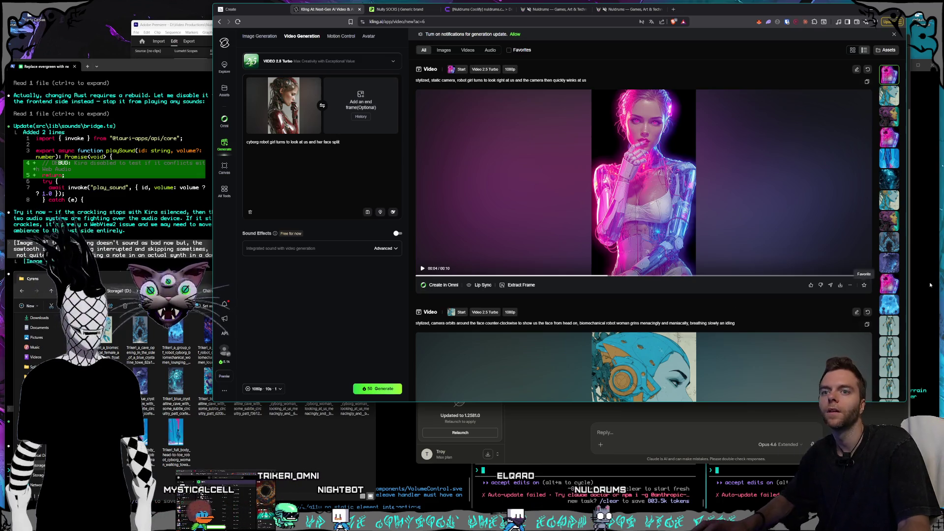
Step: Scroll down the feed to the earlier Android girl Video 1.6 result and open it
{"action": "scroll", "coordinate": [893, 296], "scroll_direction": "down", "scroll_amount": 10}
{"action": "scroll", "coordinate": [893, 296], "scroll_direction": "down", "scroll_amount": 10}
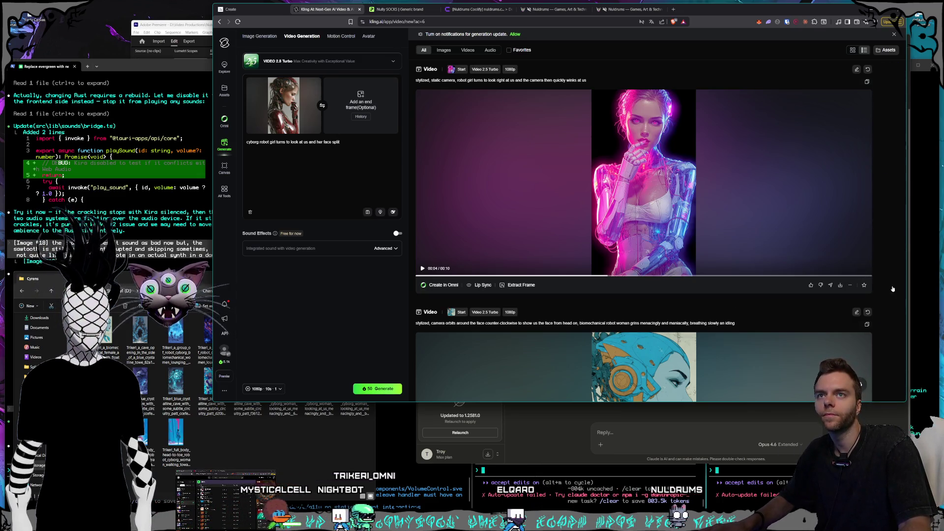
{"action": "scroll", "coordinate": [893, 289], "scroll_direction": "down", "scroll_amount": 10}
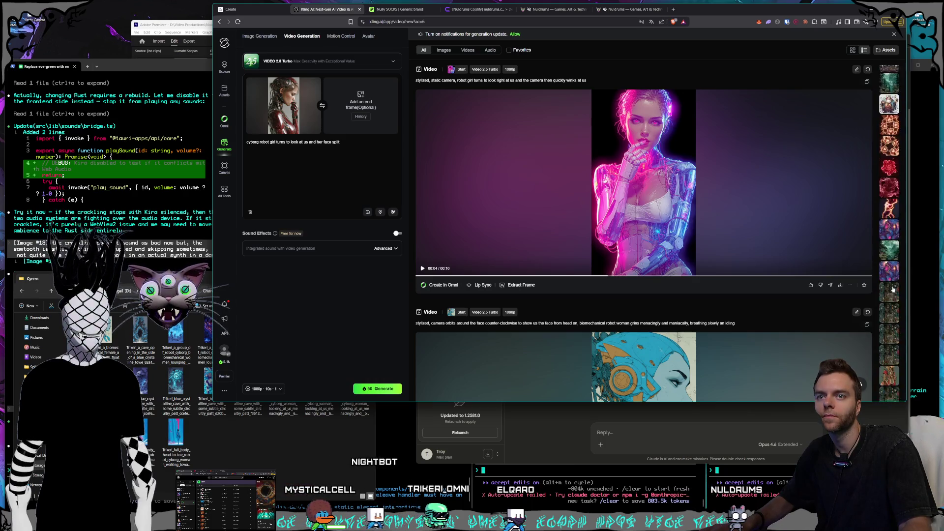
{"action": "scroll", "coordinate": [891, 292], "scroll_direction": "down", "scroll_amount": 10}
{"action": "scroll", "coordinate": [891, 292], "scroll_direction": "down", "scroll_amount": 10}
{"action": "scroll", "coordinate": [890, 293], "scroll_direction": "down", "scroll_amount": 10}
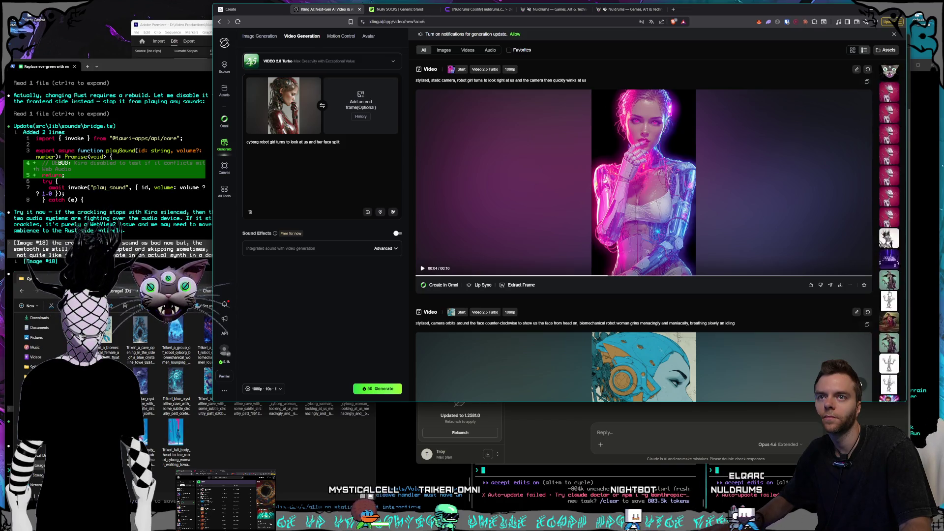
{"action": "scroll", "coordinate": [890, 294], "scroll_direction": "down", "scroll_amount": 10}
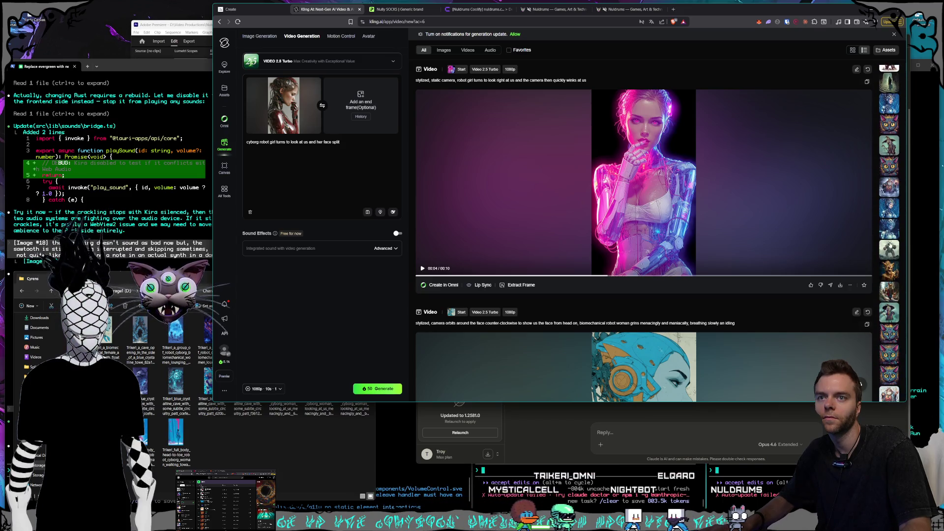
{"action": "left_click", "coordinate": [895, 215]}
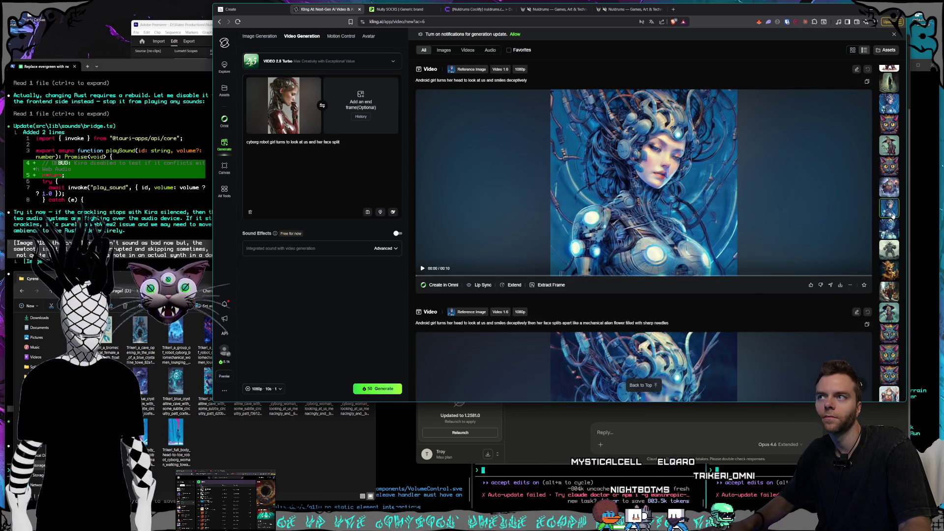
{"action": "scroll", "coordinate": [709, 228], "scroll_direction": "down", "scroll_amount": 2}
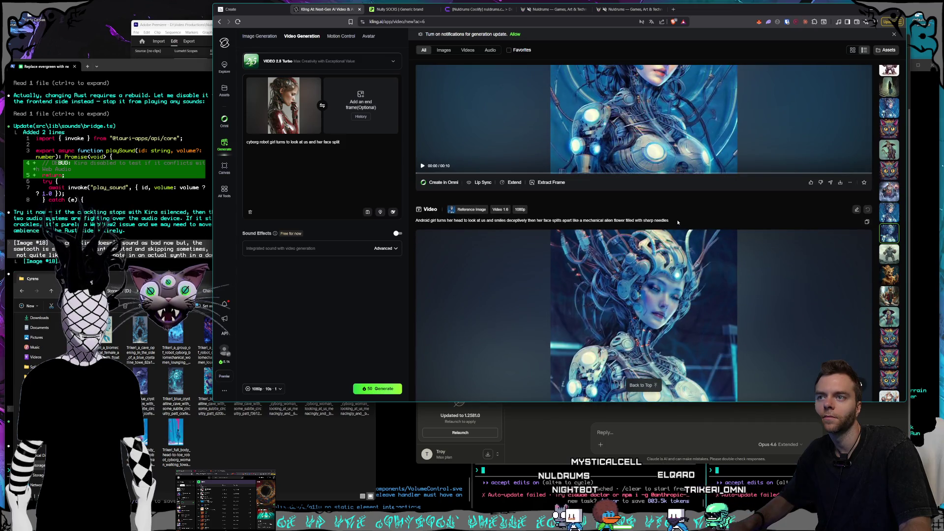
Step: Copy the Android girl's face-splitting caption into the prompt box and clear the start frame
{"action": "left_click_drag", "start_coordinate": [669, 221], "coordinate": [424, 221]}
{"action": "key", "text": "ctrl+c"}
{"action": "left_click", "coordinate": [285, 167]}
{"action": "key", "text": "ctrl+a"}
{"action": "key", "text": "ctrl+v"}
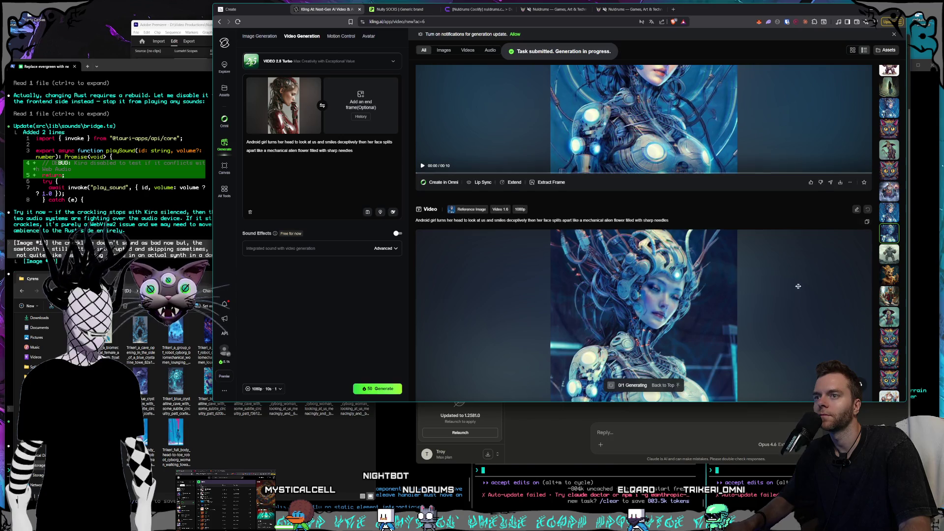
{"action": "scroll", "coordinate": [891, 207], "scroll_direction": "down", "scroll_amount": 10}
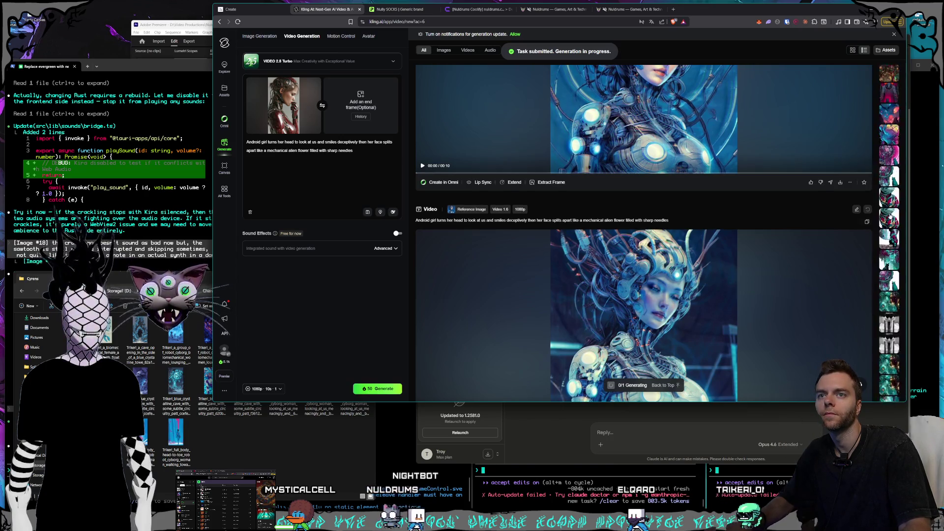
{"action": "scroll", "coordinate": [892, 218], "scroll_direction": "down", "scroll_amount": 10}
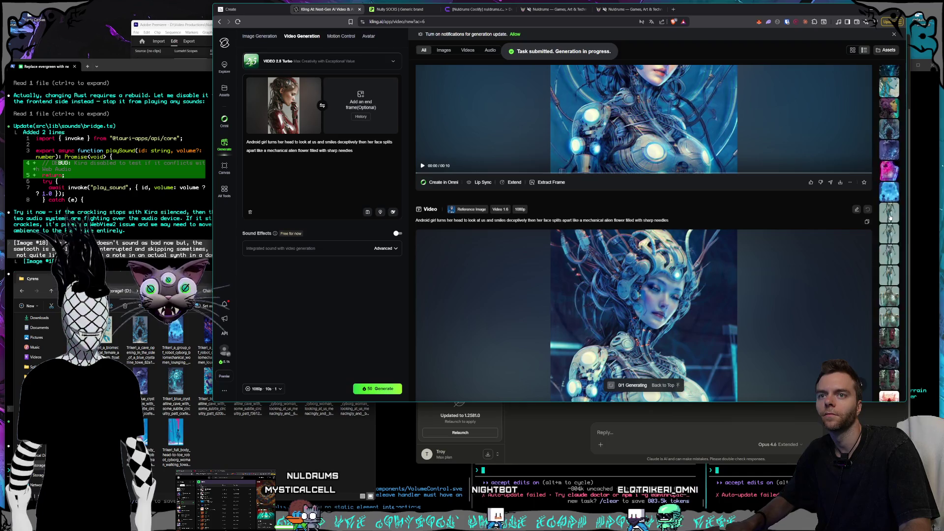
{"action": "left_click", "coordinate": [889, 96]}
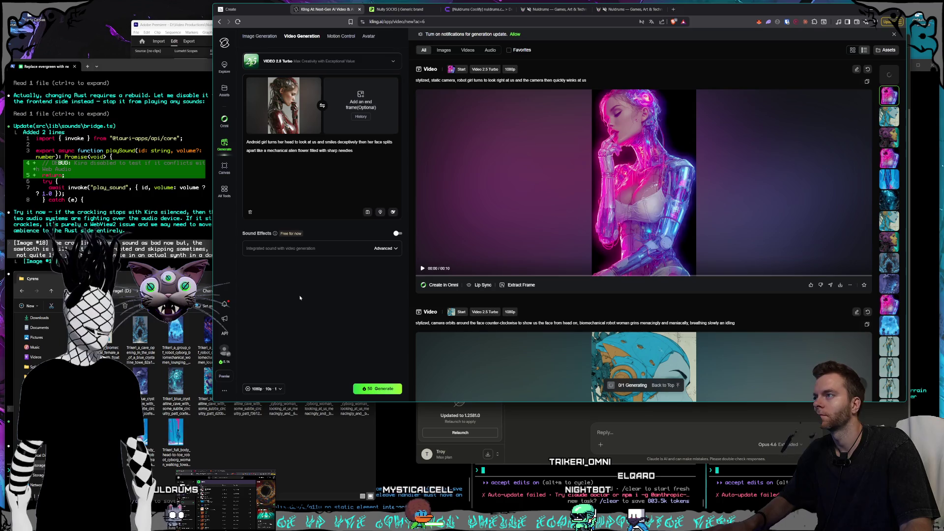
{"action": "left_click", "coordinate": [316, 82]}
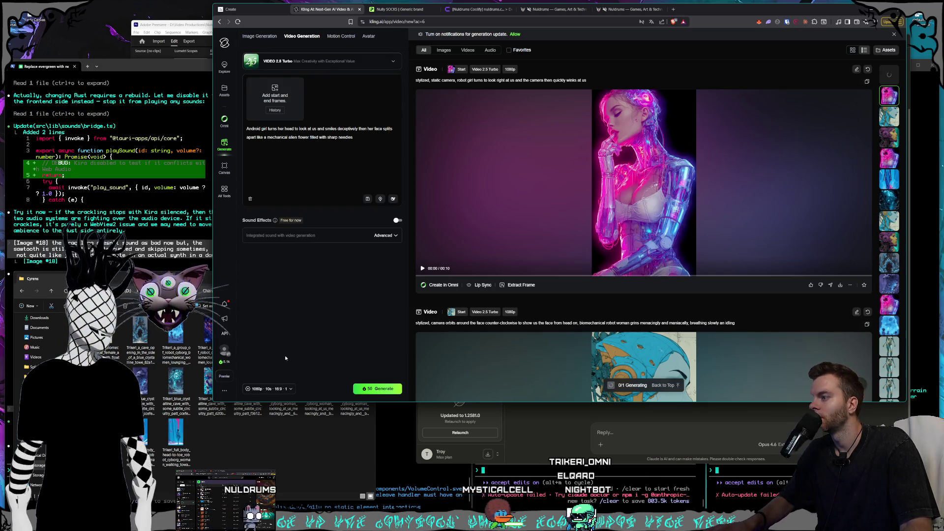
Step: Load the blue crystal cave cyborg image as start frame and preview it full size in Photos
{"action": "left_click", "coordinate": [275, 468]}
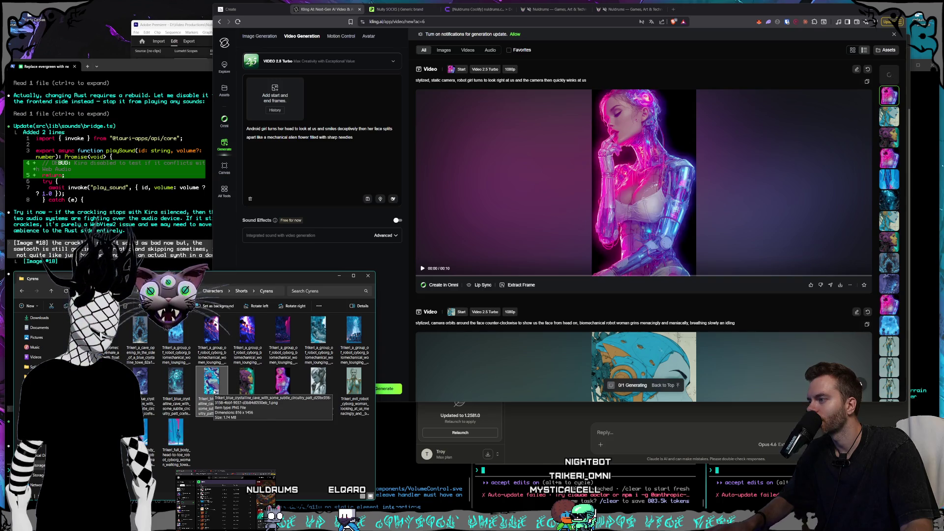
{"action": "left_click_drag", "start_coordinate": [210, 389], "coordinate": [256, 198]}
{"action": "left_click_drag", "start_coordinate": [272, 101], "coordinate": [274, 100]}
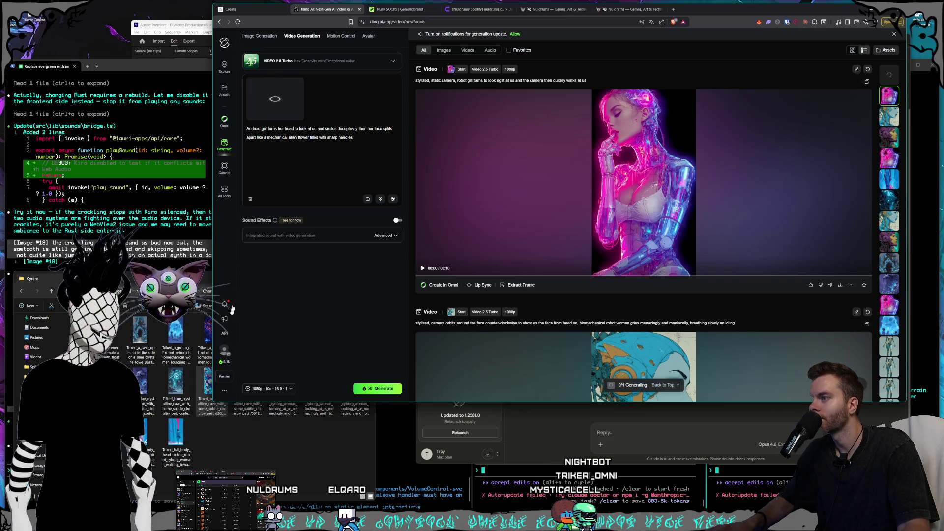
{"action": "left_click", "coordinate": [260, 440]}
{"action": "double_click", "coordinate": [206, 392]}
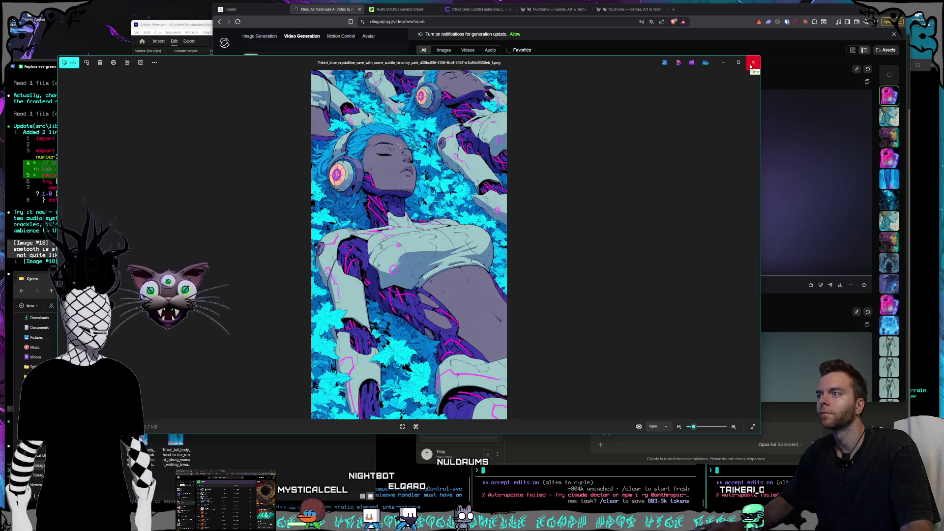
{"action": "left_click", "coordinate": [752, 63]}
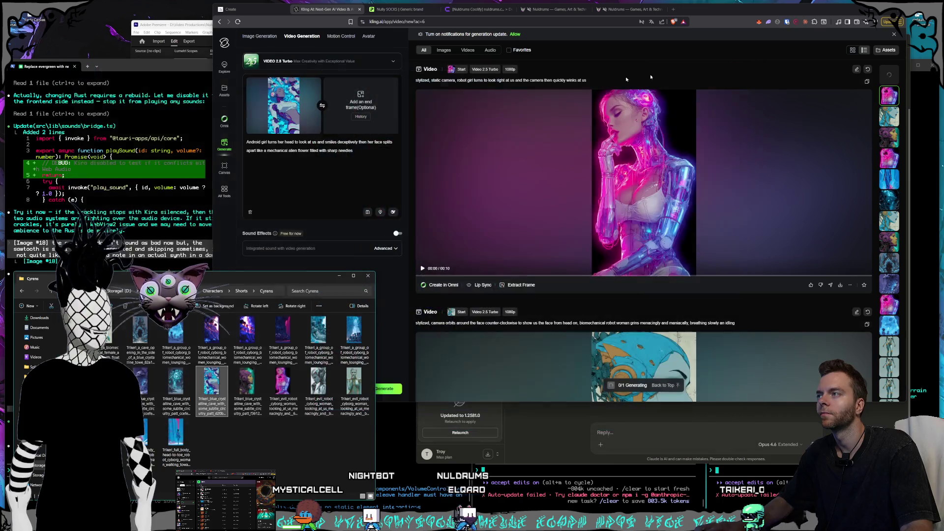
Step: Replace the prompt with sleeping android girls opening glowing electric-blue eyes while the camera zooms out
{"action": "left_click", "coordinate": [346, 152]}
{"action": "left_click_drag", "start_coordinate": [353, 151], "coordinate": [265, 144]}
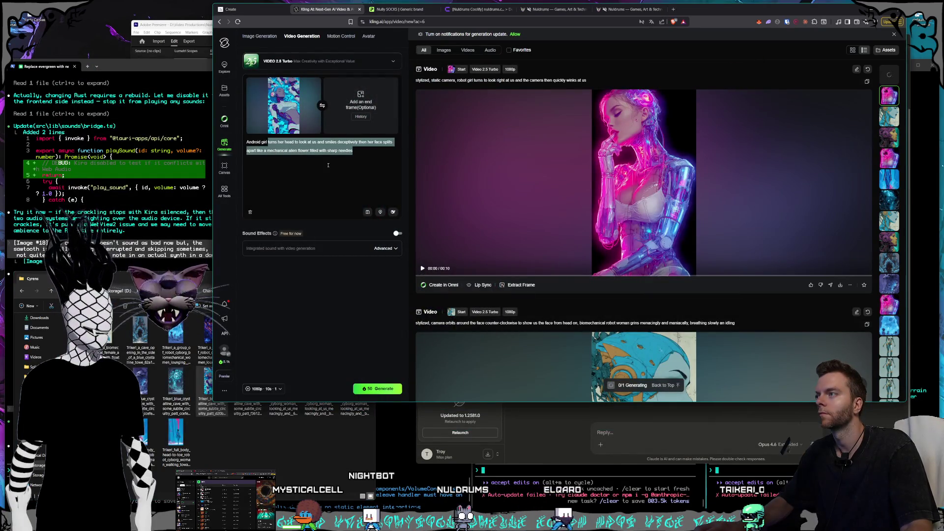
{"action": "key", "text": "BackSpace"}
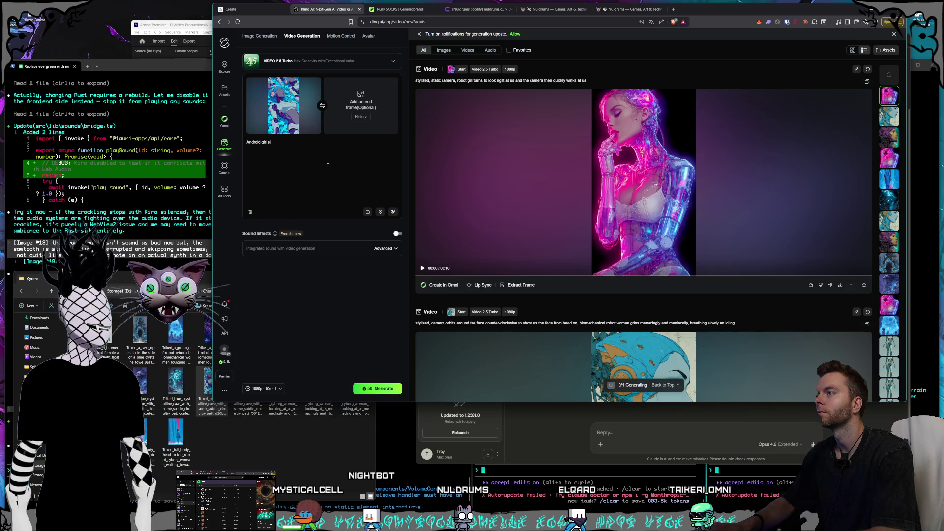
{"action": "type", "text": "leeping then they open their eyes wide and they are bright electric blue and glowing"}
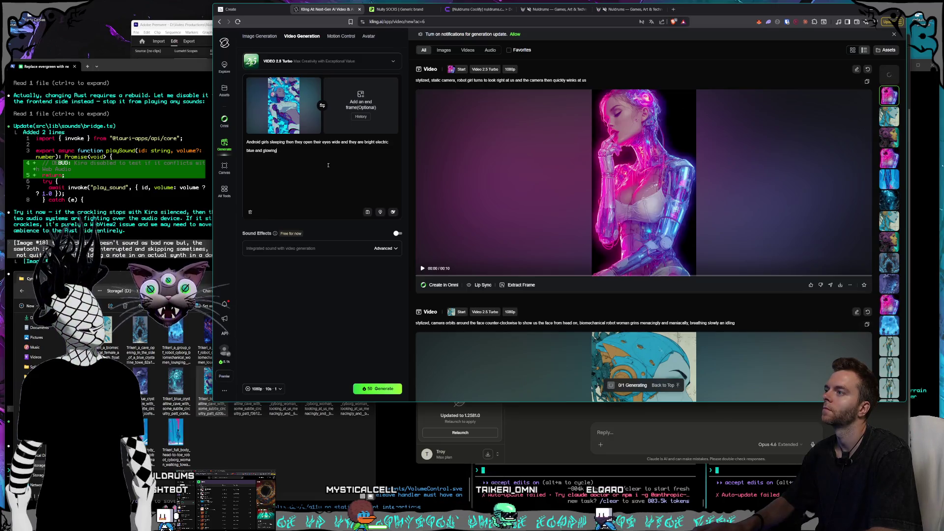
{"action": "key", "text": "BackSpace"}
{"action": "key", "text": "BackSpace"}
{"action": "key", "text": "BackSpace"}
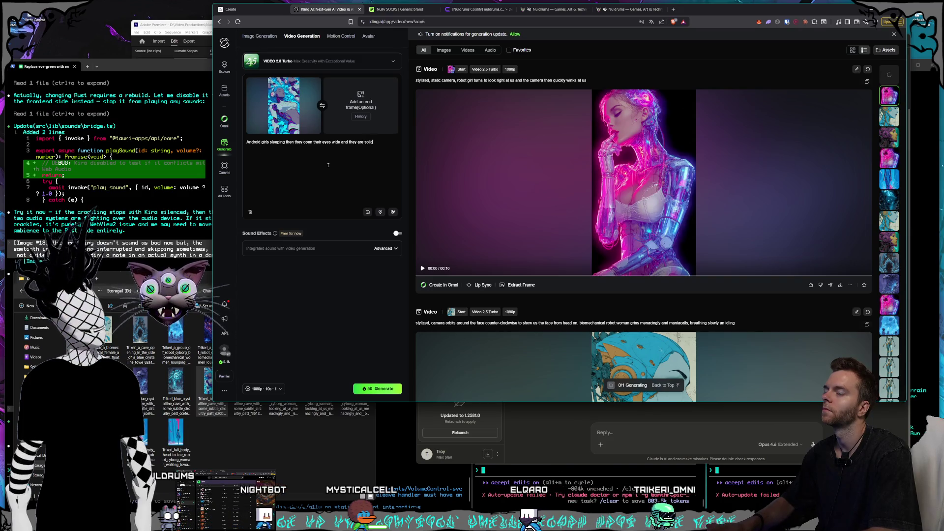
{"action": "type", "text": " bright electric bl"}
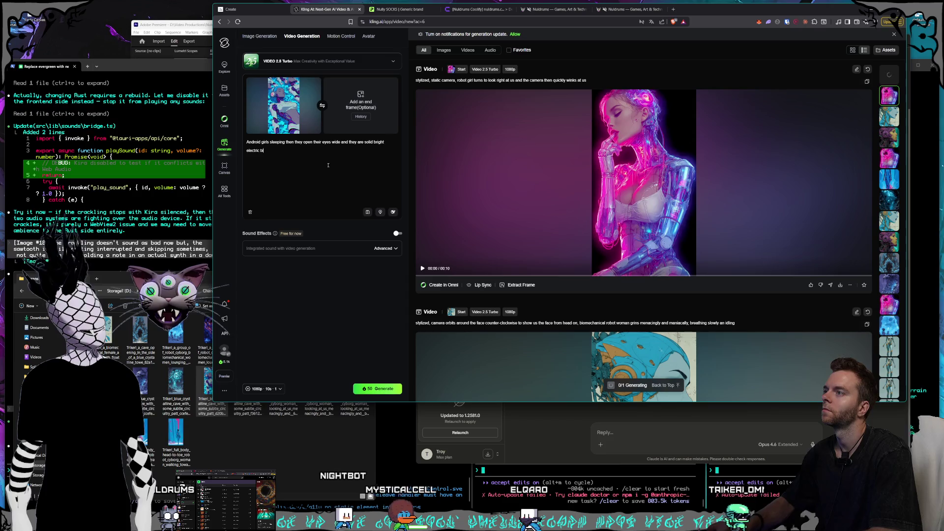
{"action": "type", "text": "ue and glowing"}
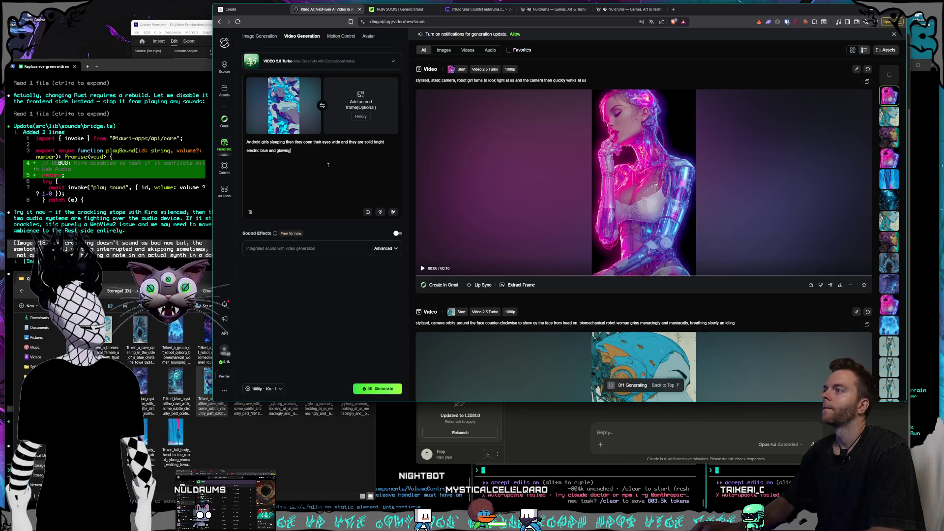
{"action": "type", "text": ", they st"}
{"action": "key", "text": "BackSpace"}
{"action": "key", "text": "BackSpace"}
{"action": "key", "text": "BackSpace"}
{"action": "type", "text": "are staring straight ahea"}
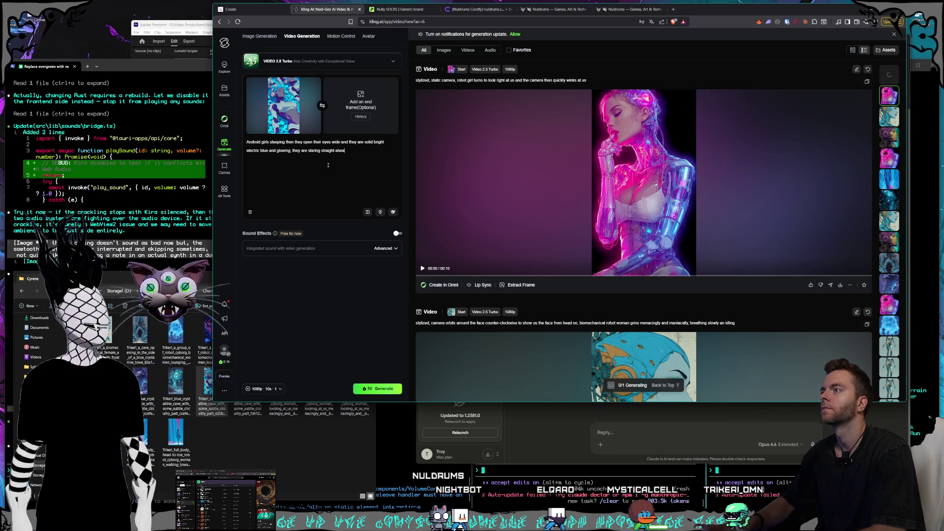
{"action": "type", "text": "d, camera z"}
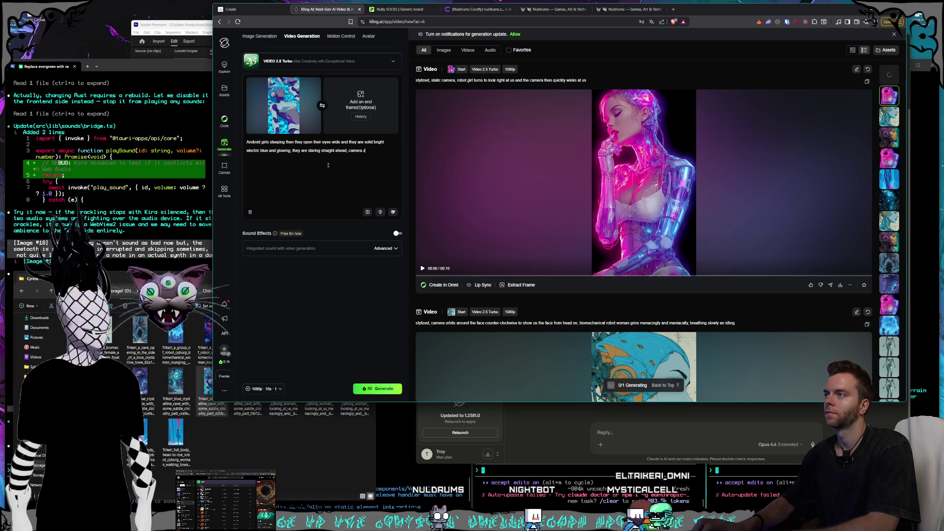
{"action": "key", "text": "BackSpace"}
{"action": "type", "text": "slowly zooms out"}
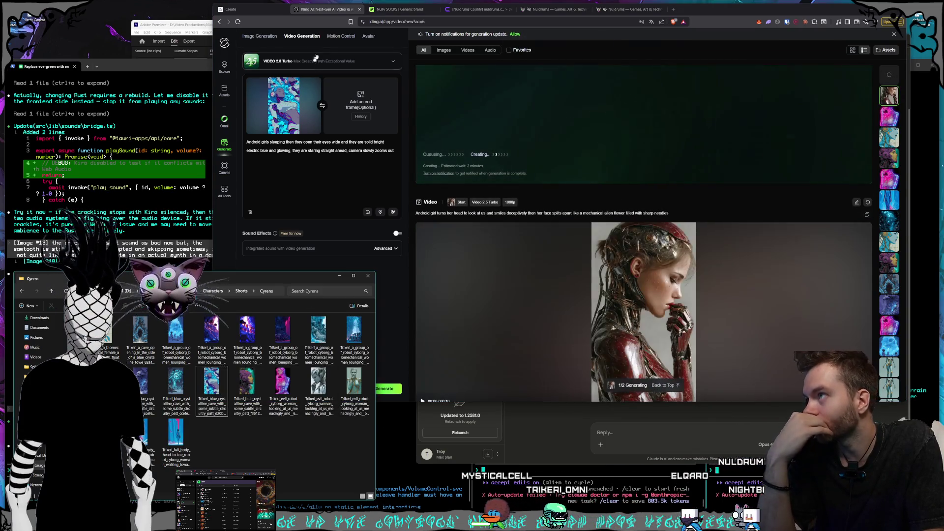
Step: Clear the blue crystal start frame and open the finished Android girl face-splitting video's details
{"action": "left_click", "coordinate": [314, 85]}
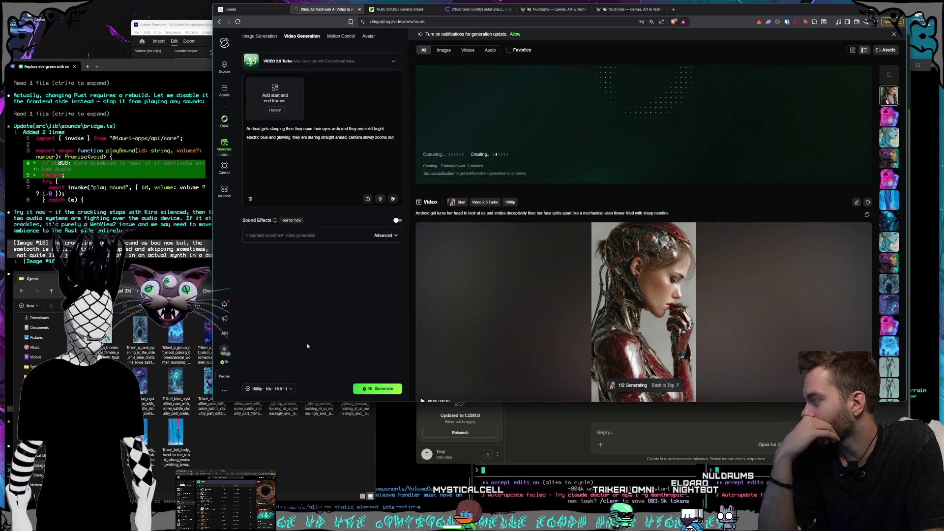
{"action": "left_click", "coordinate": [265, 452]}
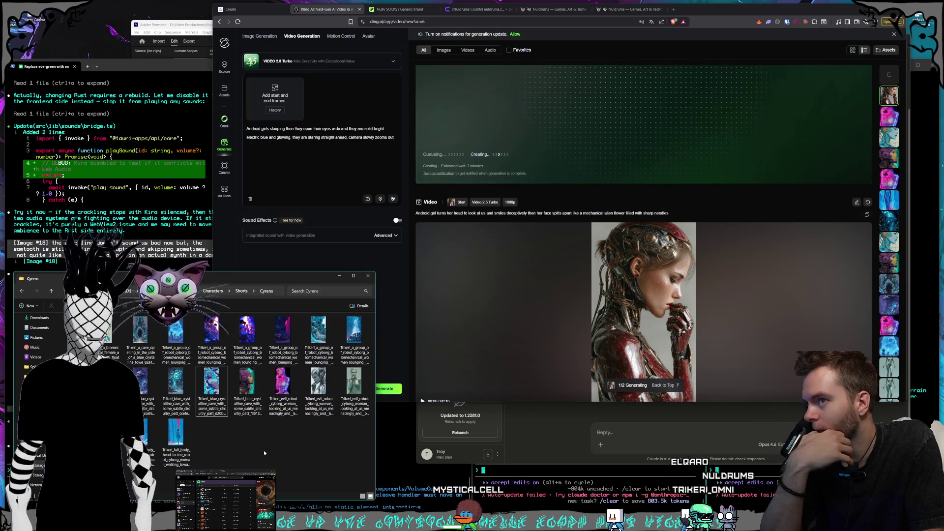
{"action": "scroll", "coordinate": [716, 253], "scroll_direction": "down", "scroll_amount": 2}
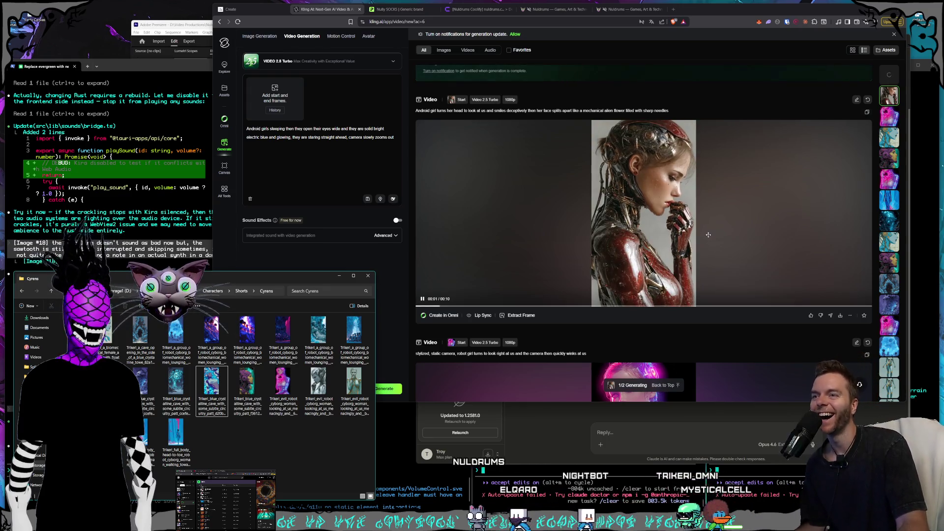
{"action": "left_click", "coordinate": [769, 241]}
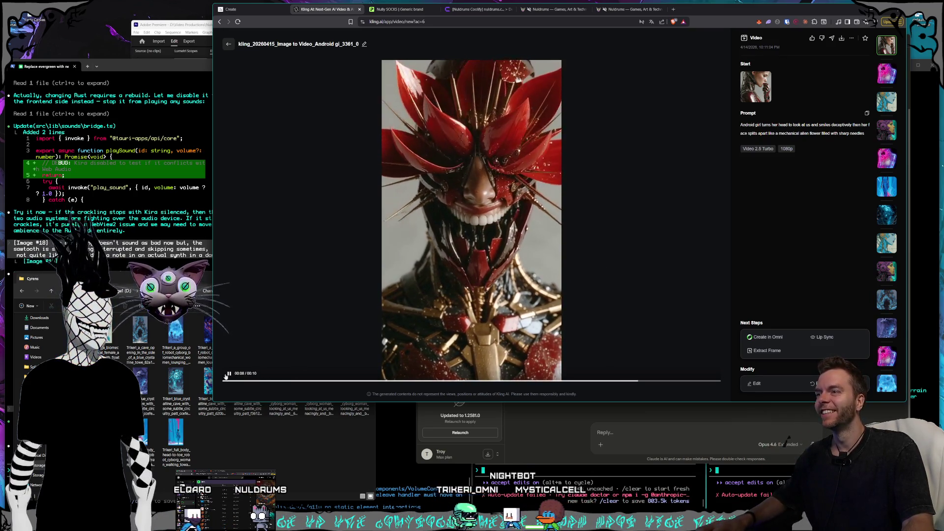
Step: Pause and close the Android girl video's detail view, then play it in the feed
{"action": "left_click", "coordinate": [228, 374]}
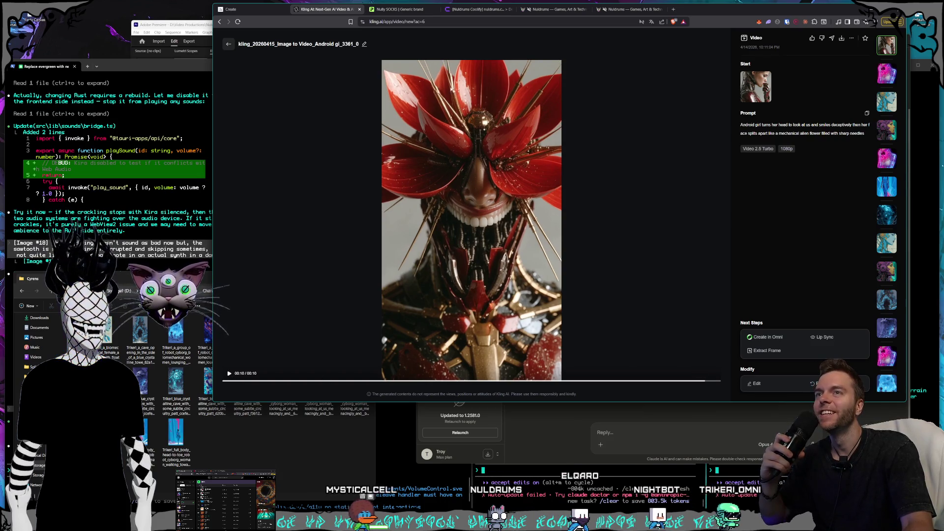
{"action": "key", "text": "Escape"}
{"action": "left_click", "coordinate": [588, 220]}
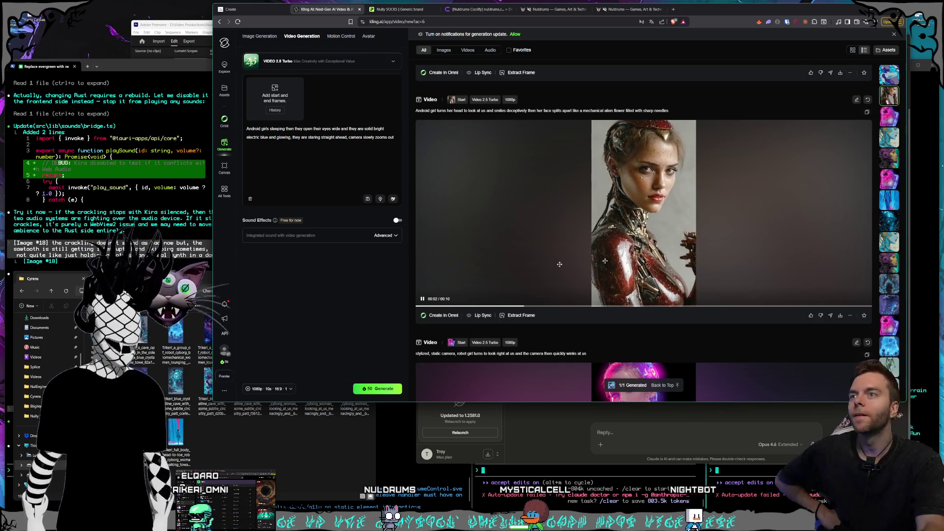
Step: Scroll to the red-and-silver armoured cyborg woman clip and pause it
{"action": "scroll", "coordinate": [605, 261], "scroll_direction": "up", "scroll_amount": 4}
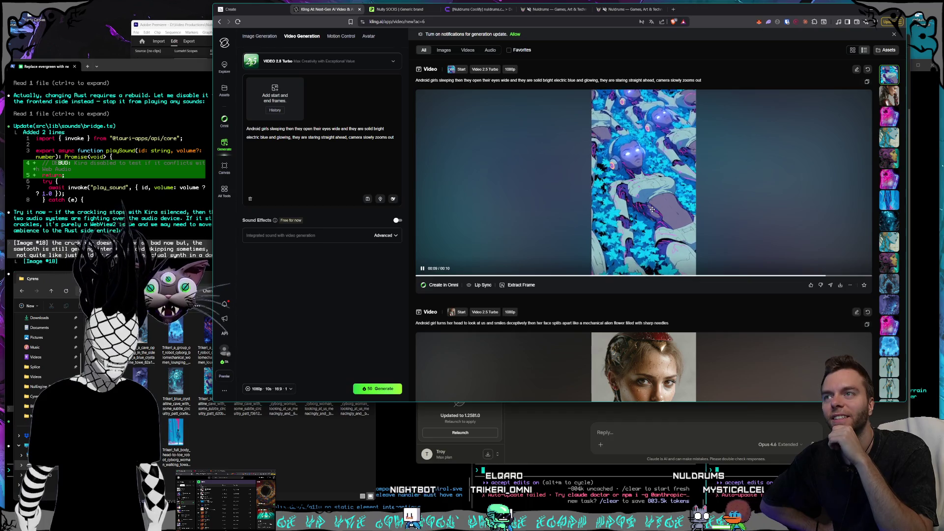
{"action": "scroll", "coordinate": [650, 211], "scroll_direction": "down", "scroll_amount": 3}
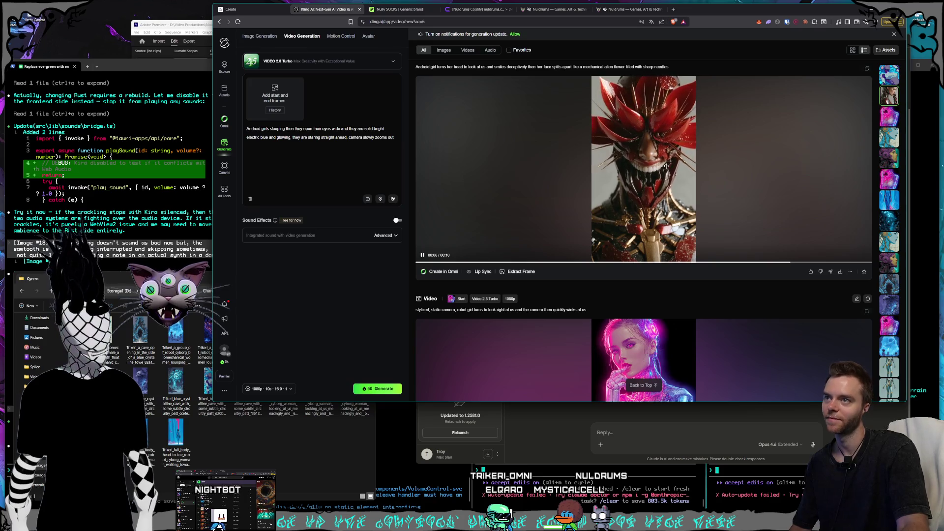
{"action": "left_click", "coordinate": [423, 255]}
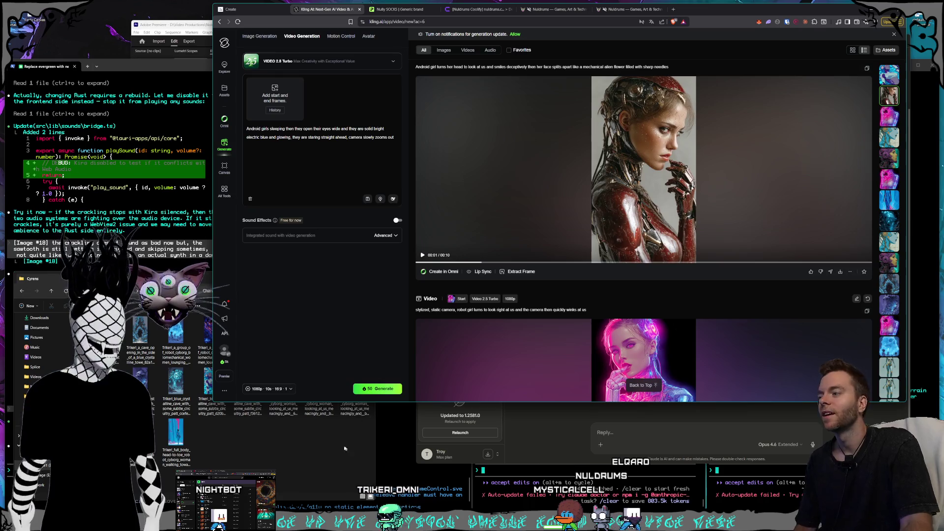
Step: Delete the old sleeping-android prompt text from the prompt box
{"action": "left_click", "coordinate": [321, 417]}
{"action": "left_click", "coordinate": [309, 138]}
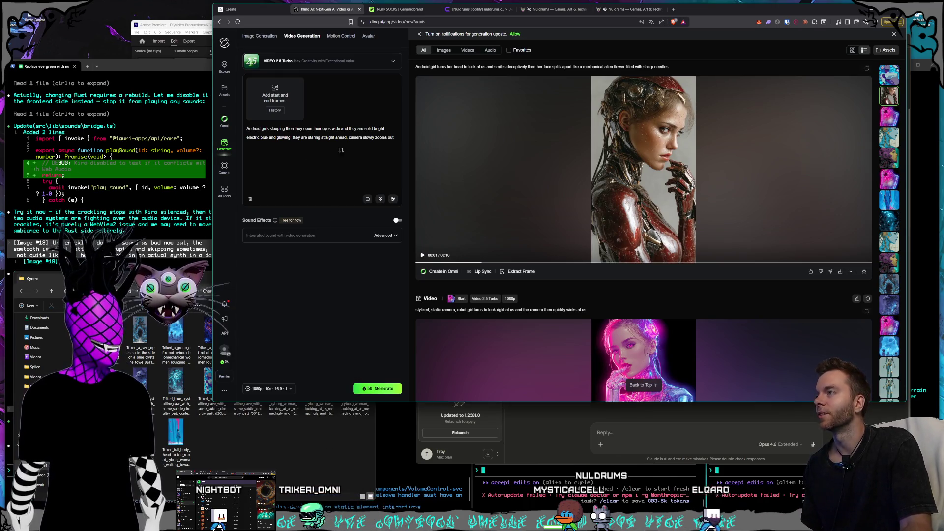
{"action": "left_click_drag", "start_coordinate": [386, 141], "coordinate": [264, 129]}
{"action": "key", "text": "BackSpace"}
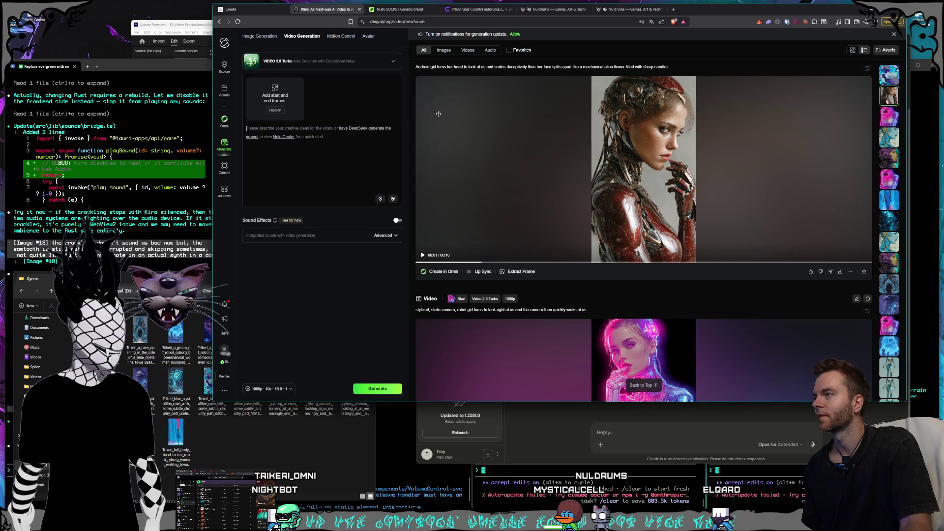
Step: Drag the evil robot woman image from the folder into the start frame
{"action": "left_click", "coordinate": [212, 384]}
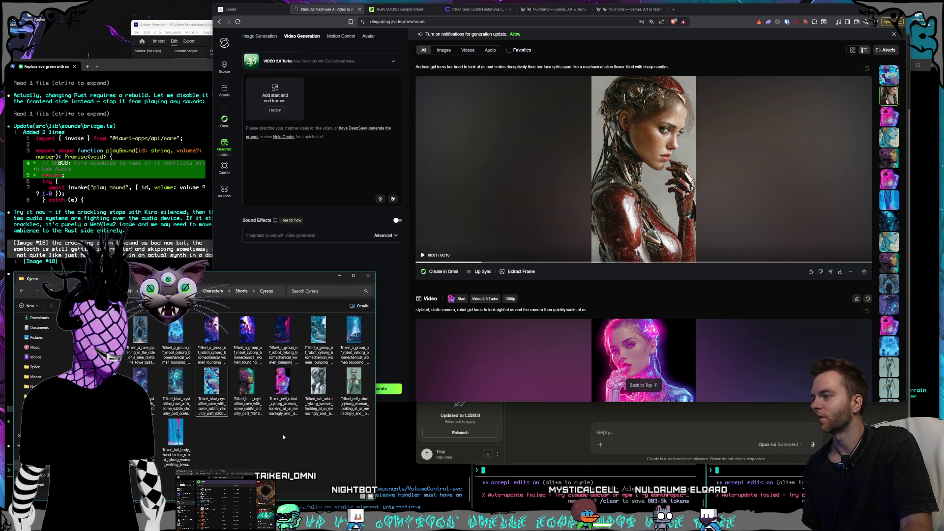
{"action": "left_click", "coordinate": [280, 391]}
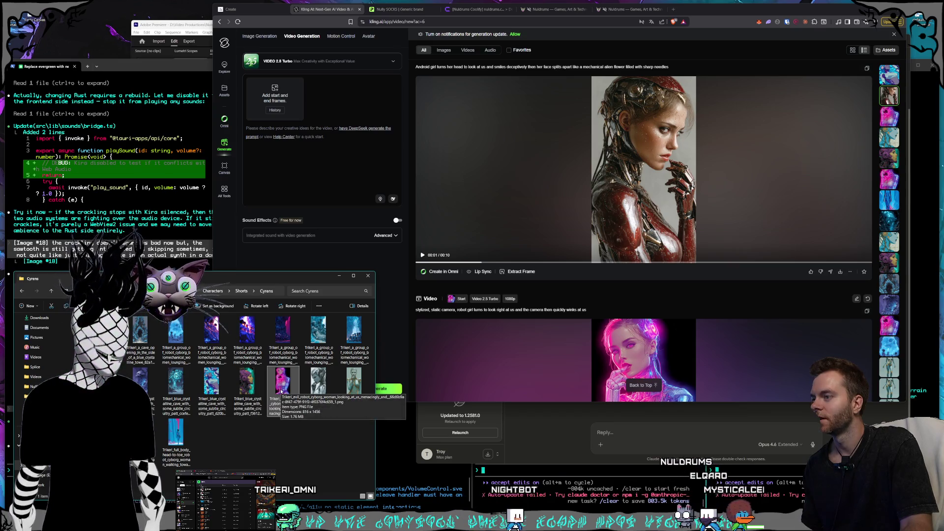
{"action": "mouse_move", "coordinate": [278, 390]}
{"action": "left_mouse_down"}
{"action": "mouse_move", "coordinate": [320, 391]}
{"action": "mouse_move", "coordinate": [274, 86]}
{"action": "mouse_move", "coordinate": [275, 93]}
{"action": "left_mouse_up"}
{"action": "scroll", "coordinate": [685, 169], "scroll_direction": "up", "scroll_amount": 2}
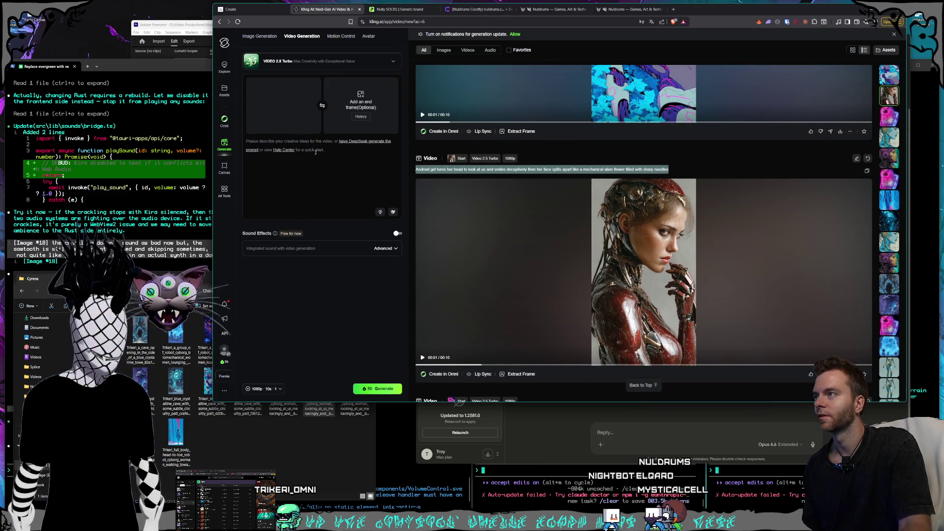
Step: Paste the android-girl face-splitting prompt, trim the leftover text, and generate the robot woman video
{"action": "left_click", "coordinate": [323, 166]}
{"action": "type", "text": "Android girls sleeping then they open their eyes wide and they are solid bright electric blue and glowing, they are staring straight ahead, camera slowly zooms outAndroid girl turns her head to look at us and smiles deceptively then her face splits apart like a mechanical alien flower filled with sharp needles"}
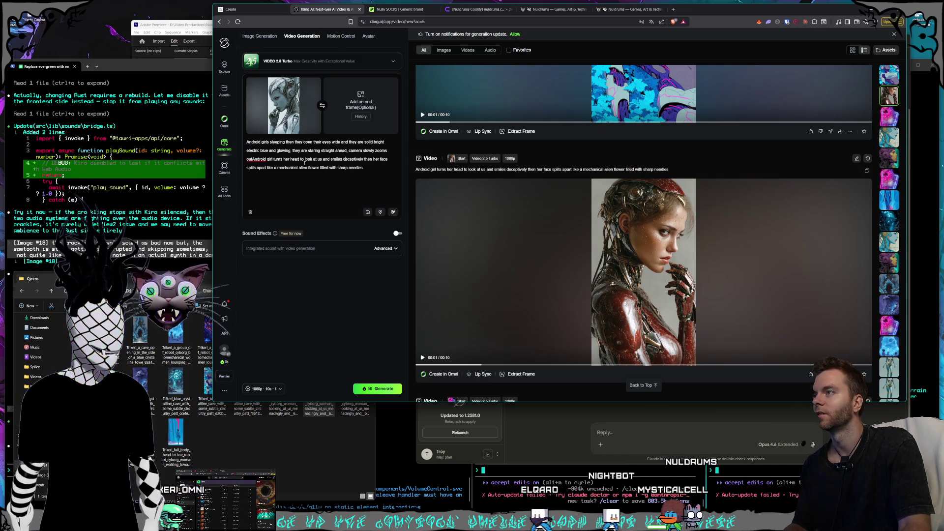
{"action": "left_click", "coordinate": [251, 159]}
{"action": "key", "text": "ctrl+shift+Home"}
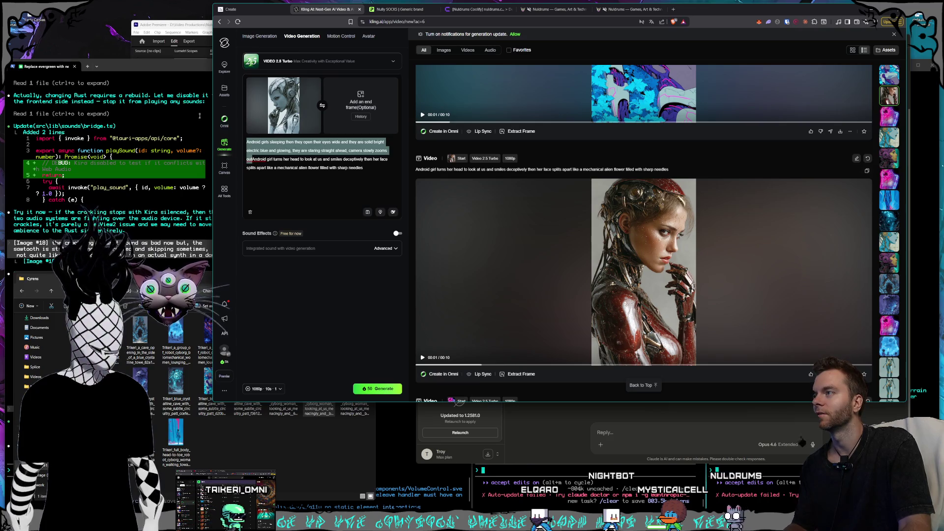
{"action": "key", "text": "BackSpace"}
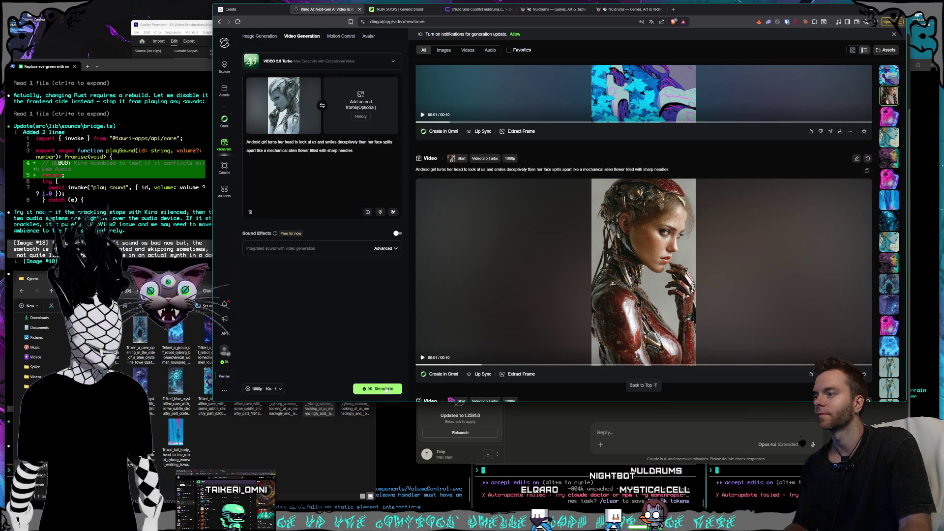
{"action": "left_click", "coordinate": [386, 389]}
{"action": "left_click", "coordinate": [312, 447]}
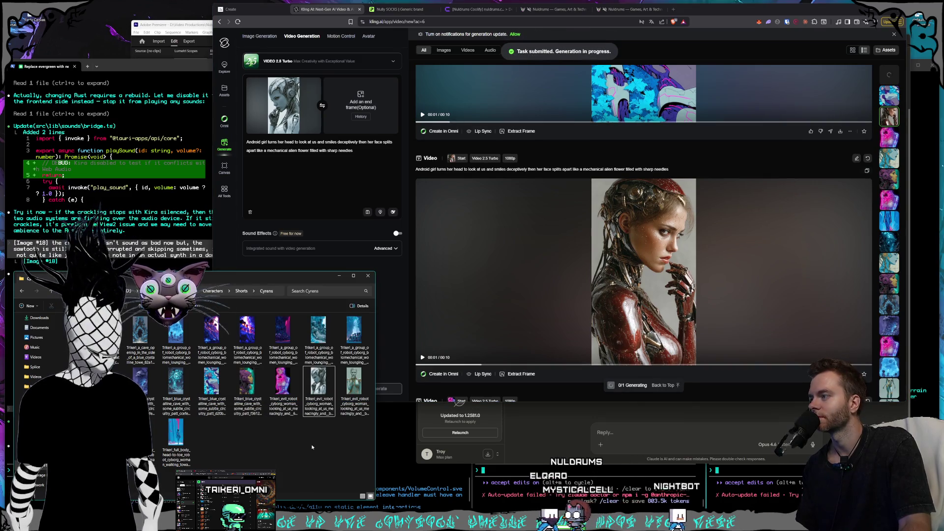
{"action": "left_click", "coordinate": [355, 400]}
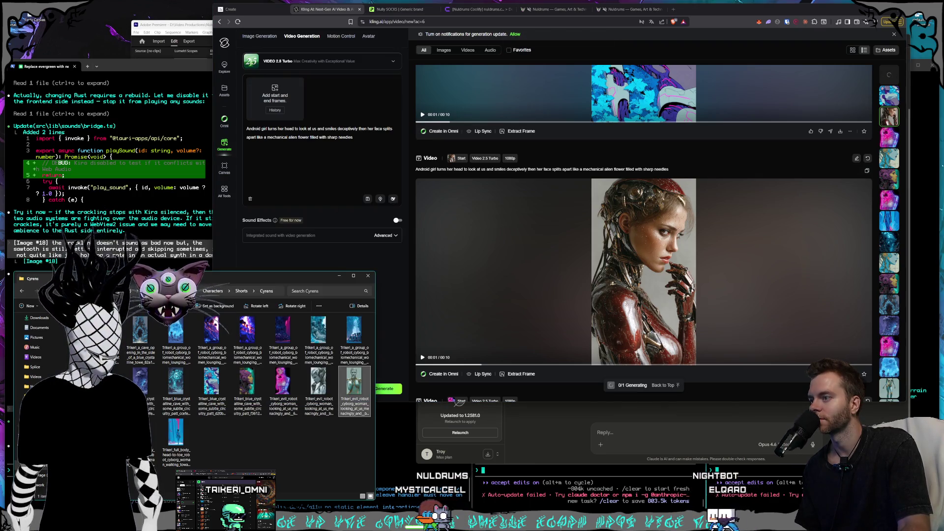
Step: Generate a second robot woman clip with 'turns her head to look at us and' removed
{"action": "left_click_drag", "start_coordinate": [352, 388], "coordinate": [278, 99]}
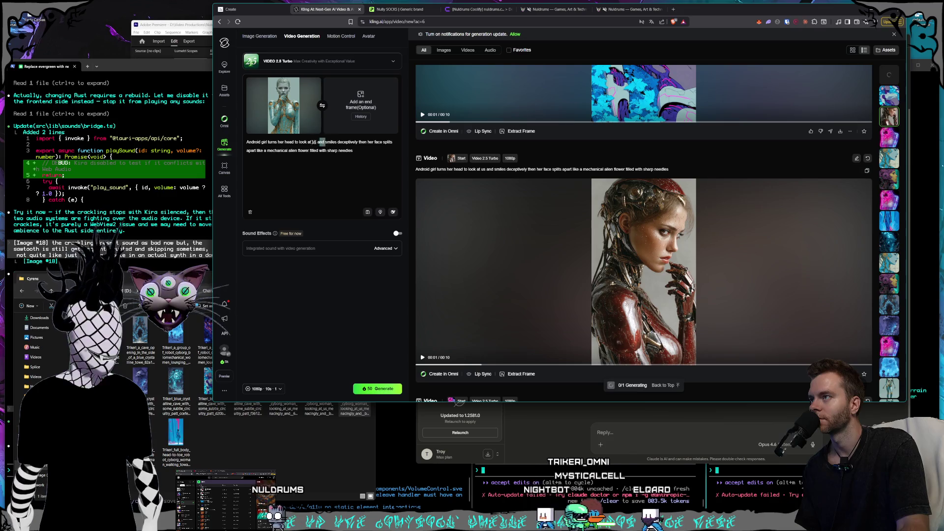
{"action": "left_click_drag", "start_coordinate": [268, 142], "coordinate": [325, 142]}
{"action": "key", "text": "BackSpace"}
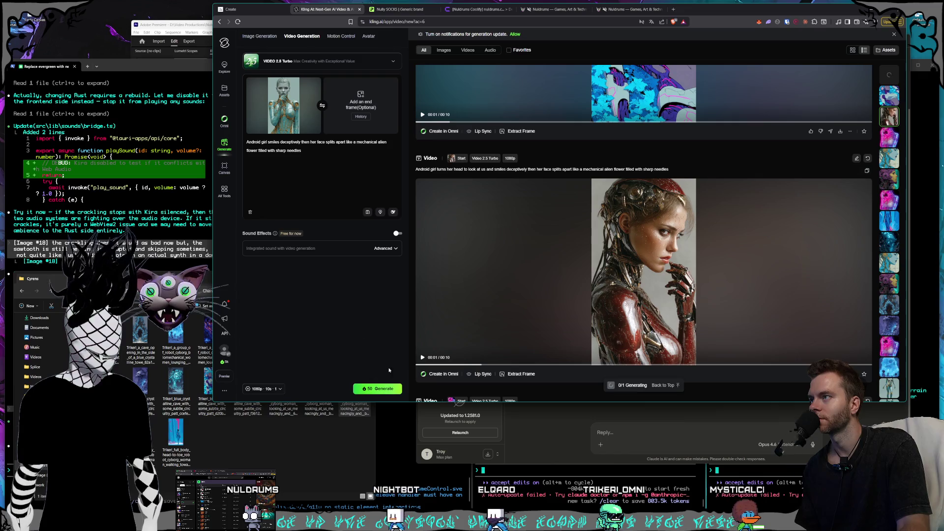
{"action": "left_click", "coordinate": [316, 463]}
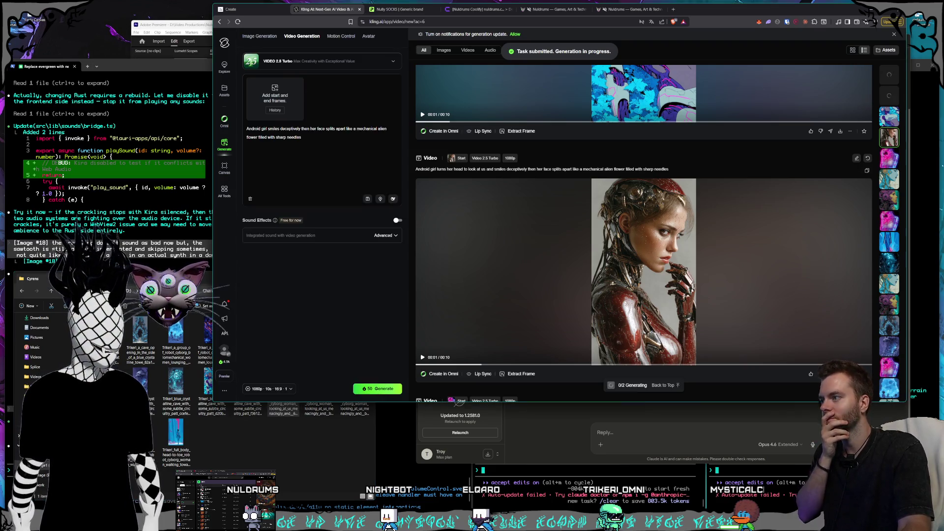
Step: Generate a pink neon android clip using the single face-splitting prompt
{"action": "left_click", "coordinate": [274, 434]}
{"action": "left_click_drag", "start_coordinate": [277, 391], "coordinate": [276, 100]}
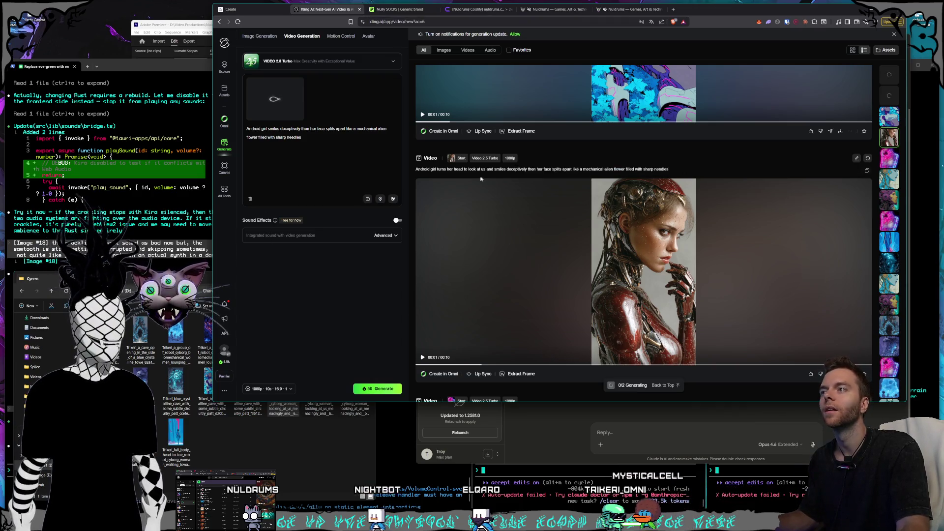
{"action": "left_click", "coordinate": [316, 161]}
{"action": "type", "text": "Android girl turns her head to look at us and smiles deceptively then her face splits apart like a mechanical alien flower filled with sharp needlesAndroid girls sleeping then they open their eyes and they are solid bright electric blue and glowing, they are staring straight ahead, camera slowly zooms outAndroid girl turns her head to look at us and smiles deceptively then her face splits apart like a mechanical alien flower filled with sharp needles"}
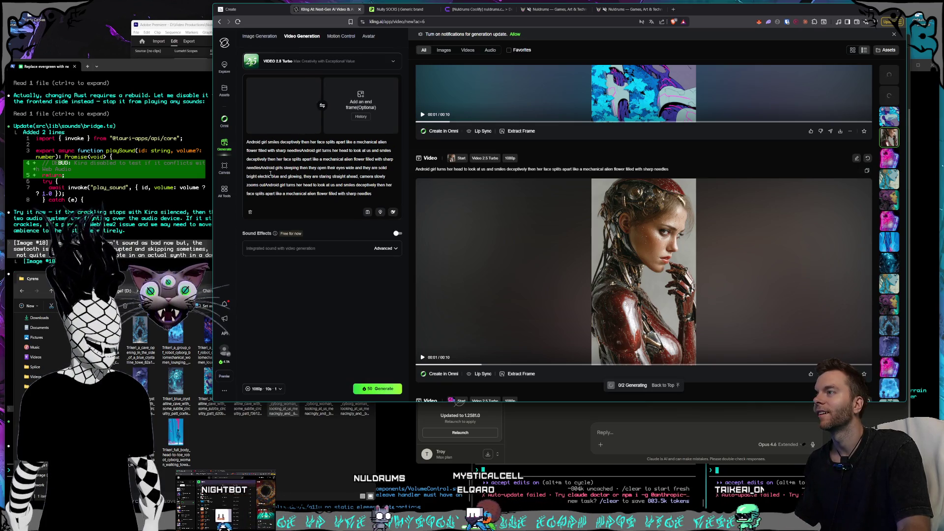
{"action": "key", "text": "ctrl+a"}
{"action": "type", "text": "Android girl turns her head to look at us and smiles deceptively then her face splits apart like a mechanical alien flower filled with sharp needles"}
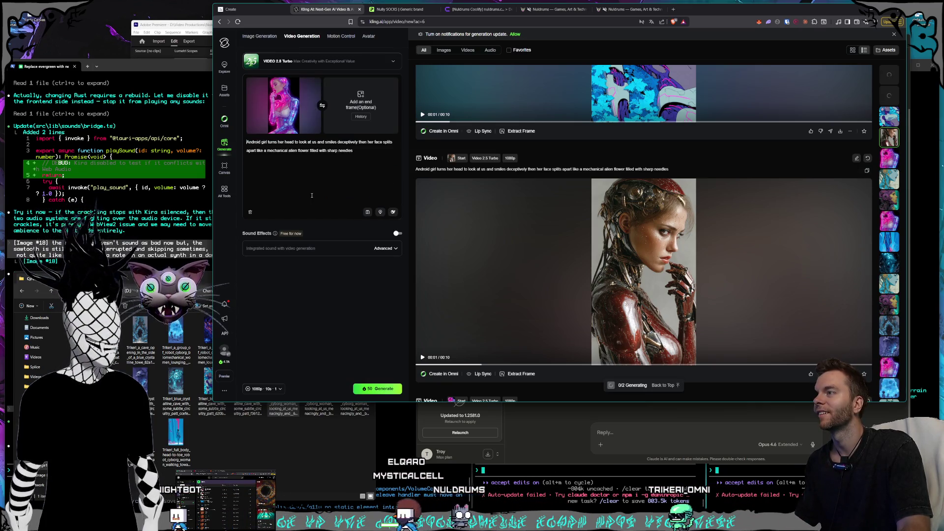
{"action": "left_click", "coordinate": [378, 388]}
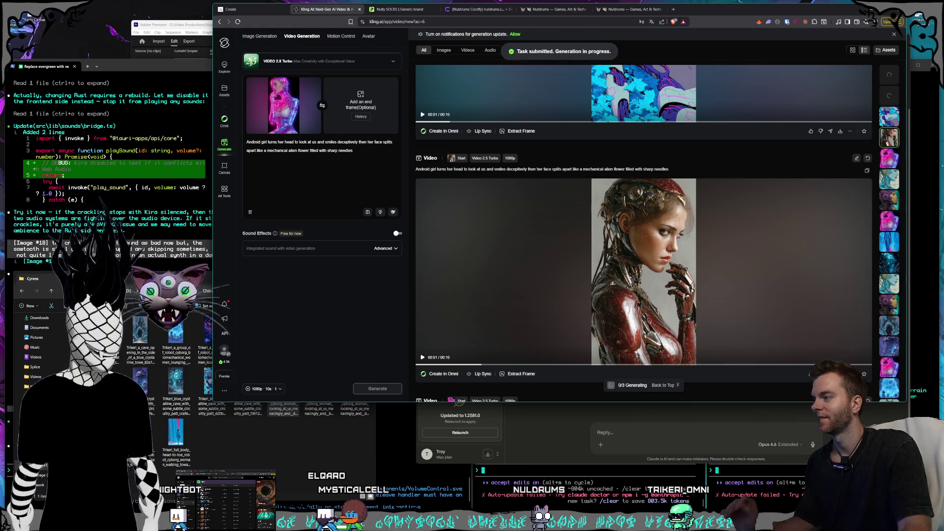
{"action": "left_click", "coordinate": [276, 468]}
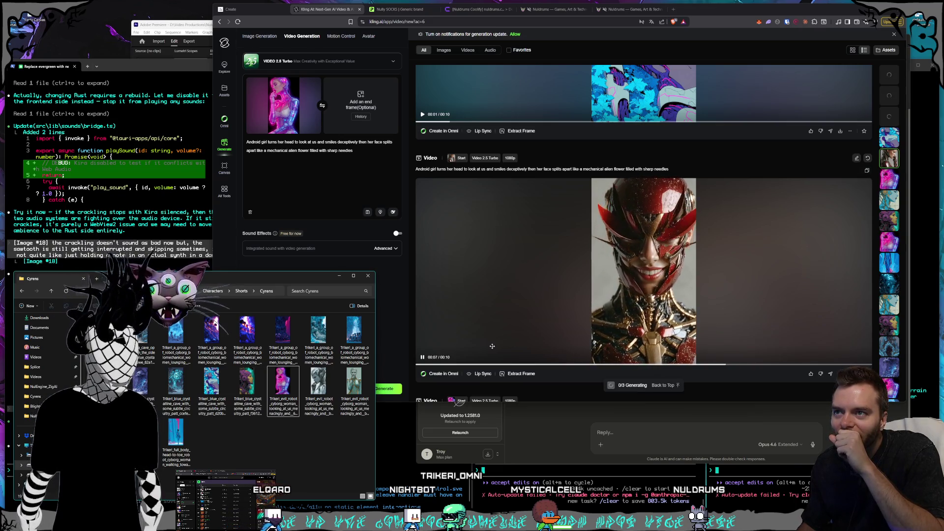
Step: Bring Kling forward and scroll the feed to the queued Creating placeholders
{"action": "left_click", "coordinate": [422, 366]}
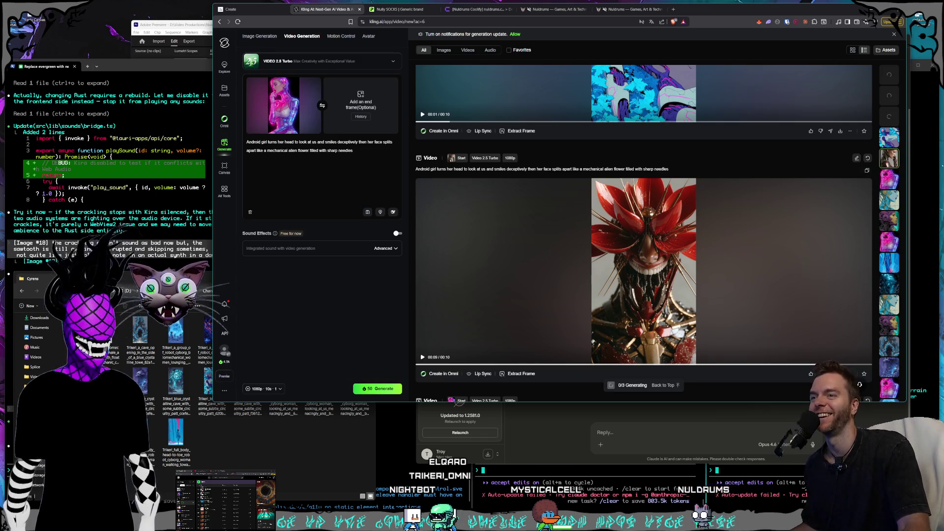
{"action": "scroll", "coordinate": [655, 320], "scroll_direction": "up", "scroll_amount": 5}
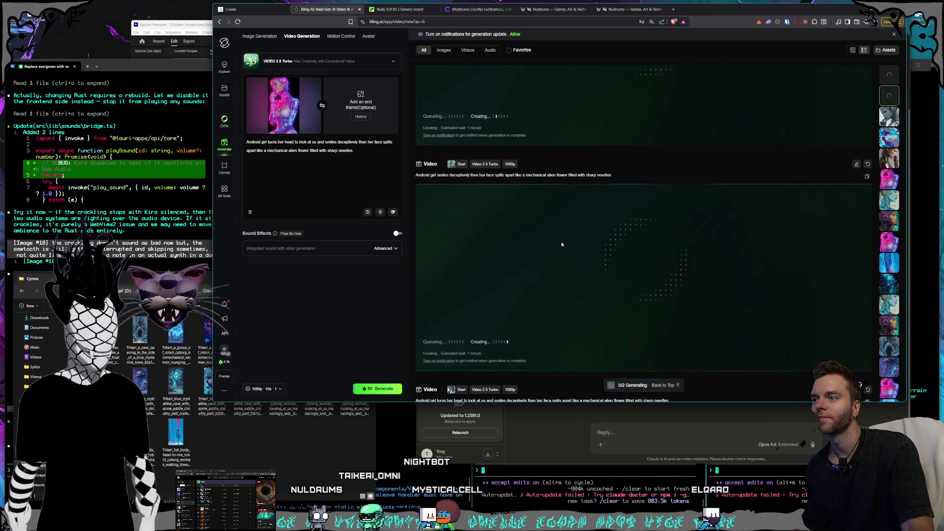
Step: Scroll to the finished teal android fanged-flower clip and open its detail page
{"action": "scroll", "coordinate": [562, 245], "scroll_direction": "up", "scroll_amount": 3}
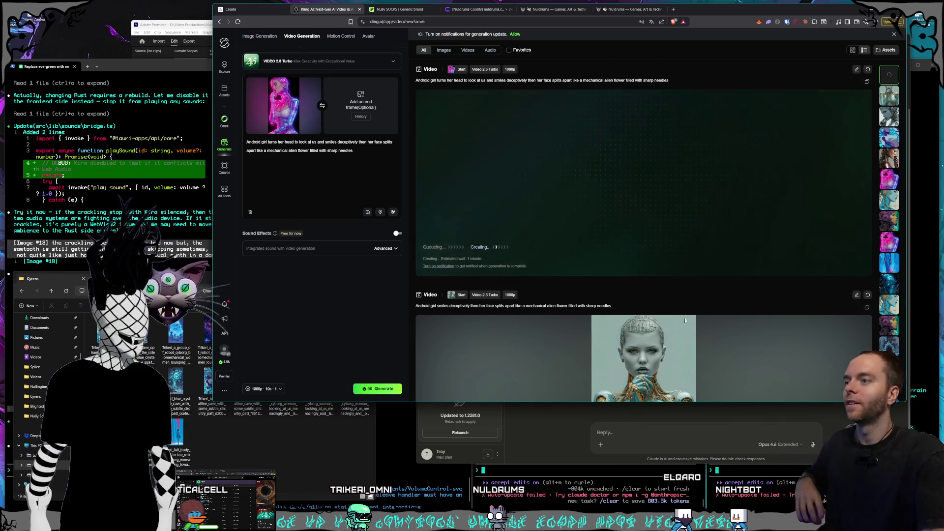
{"action": "scroll", "coordinate": [661, 245], "scroll_direction": "down", "scroll_amount": 4}
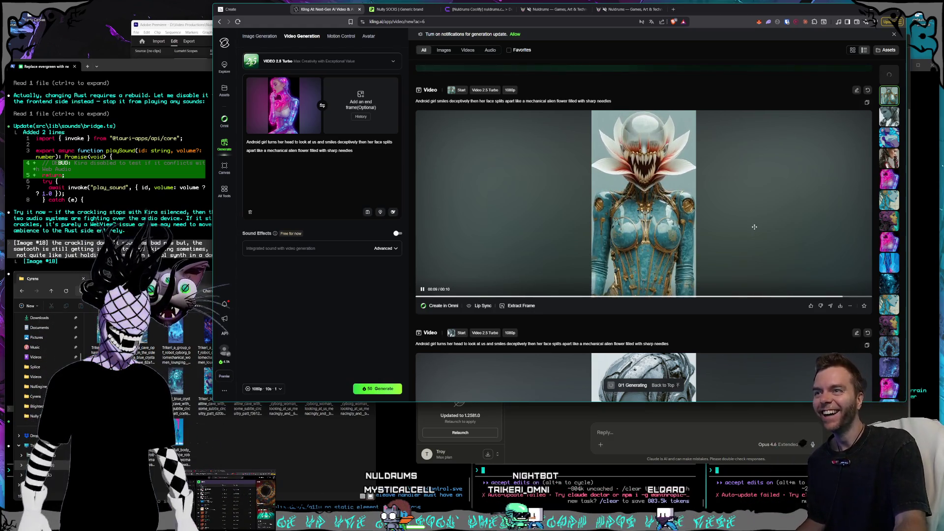
{"action": "left_click", "coordinate": [717, 228]}
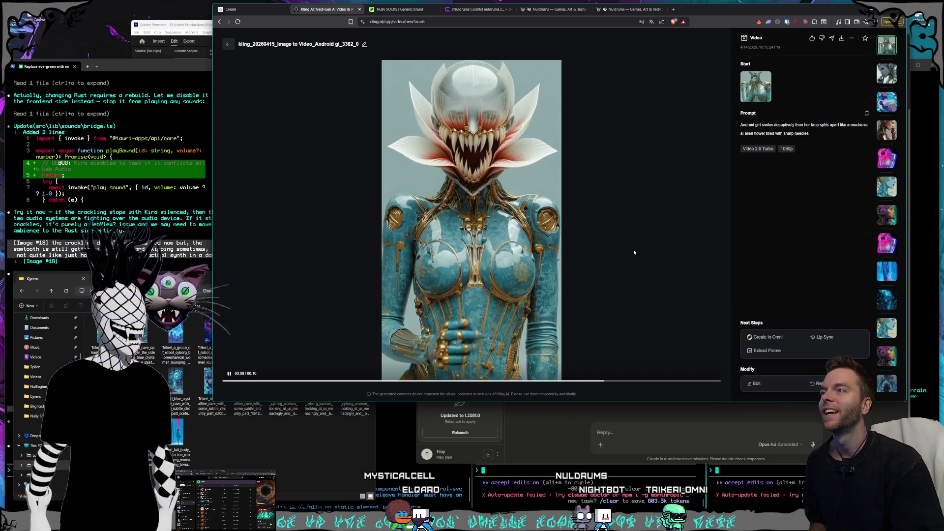
Step: Leave the teal android clip's details and return to the Video Generation feed
{"action": "left_click", "coordinate": [229, 44]}
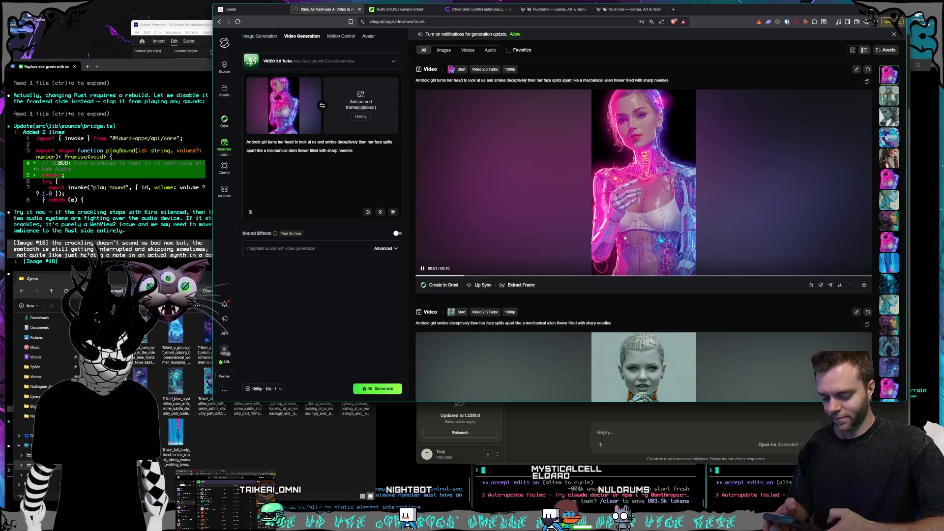
Step: Replay the pink android clip, then restart and play the teal-and-gold android clip
{"action": "left_click", "coordinate": [630, 172]}
{"action": "left_click", "coordinate": [630, 172]}
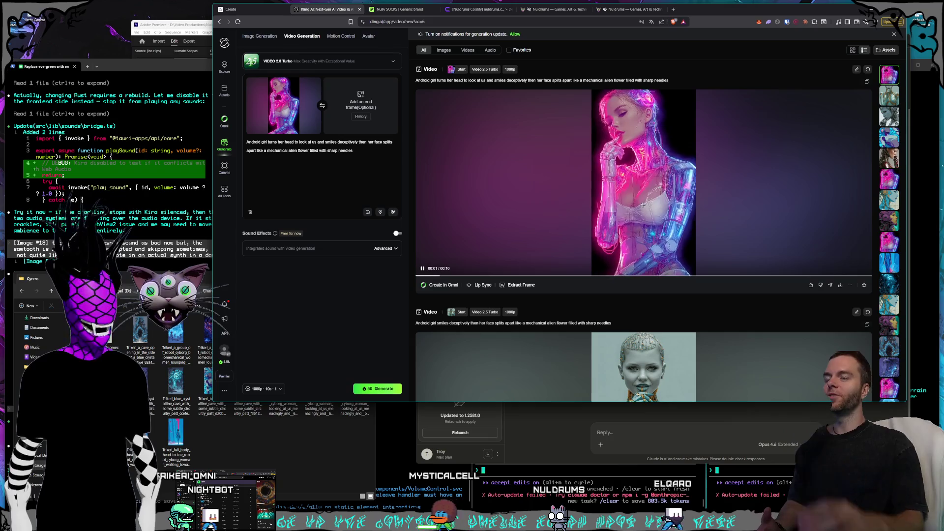
{"action": "scroll", "coordinate": [712, 237], "scroll_direction": "down", "scroll_amount": 3}
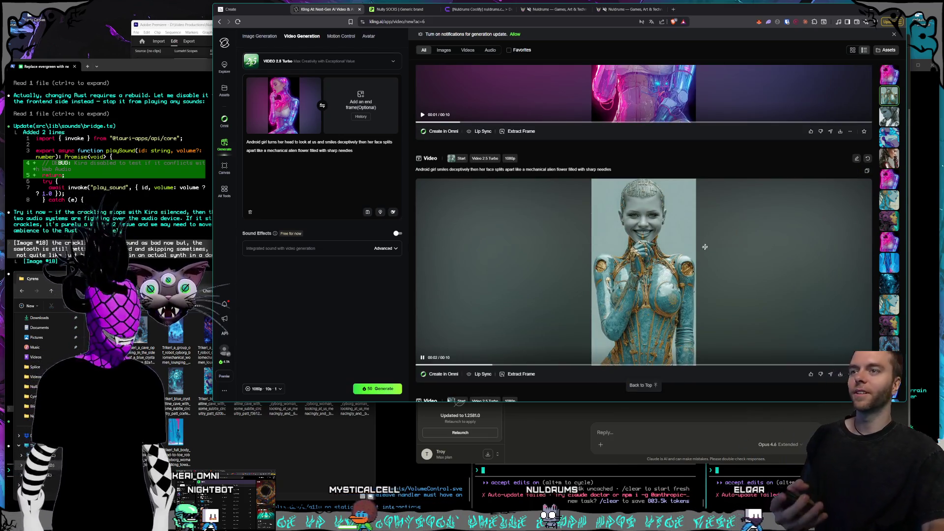
{"action": "scroll", "coordinate": [709, 226], "scroll_direction": "up", "scroll_amount": 2}
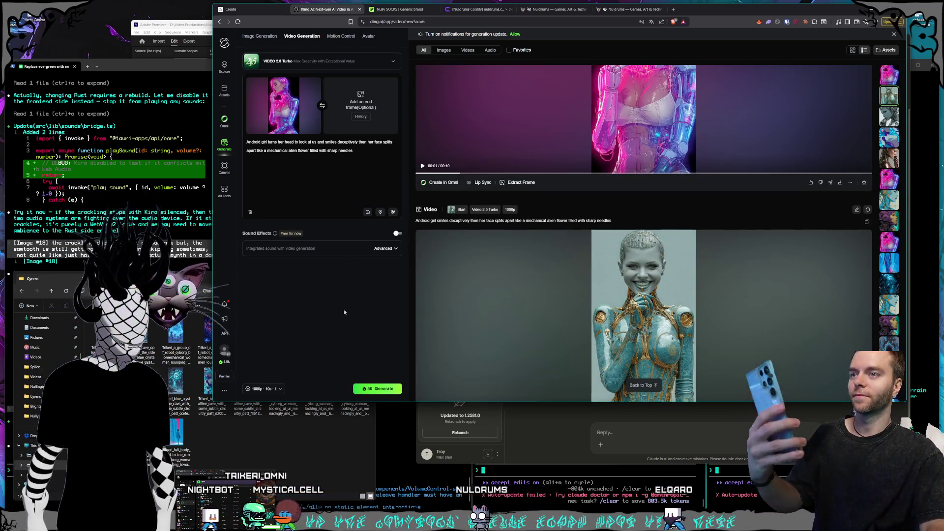
{"action": "scroll", "coordinate": [530, 297], "scroll_direction": "down", "scroll_amount": 6}
{"action": "scroll", "coordinate": [530, 297], "scroll_direction": "up", "scroll_amount": 7}
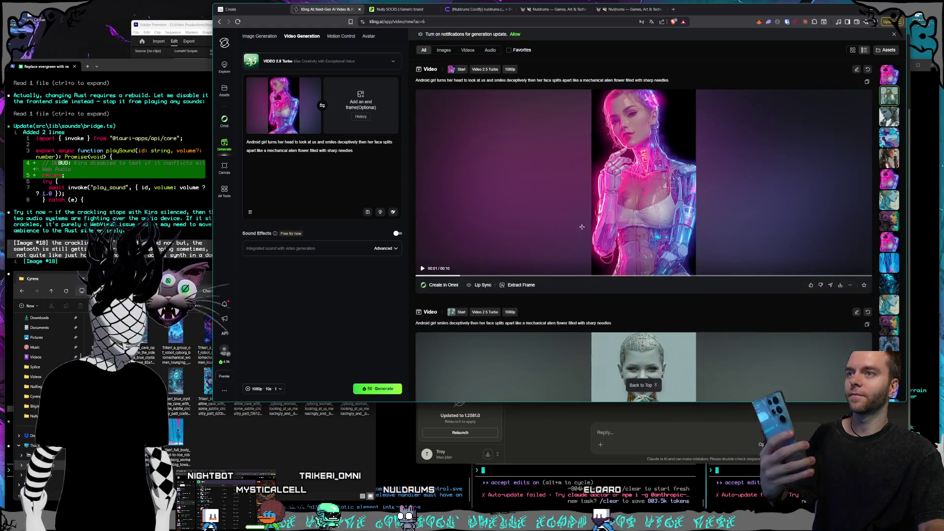
{"action": "scroll", "coordinate": [500, 317], "scroll_direction": "down", "scroll_amount": 3}
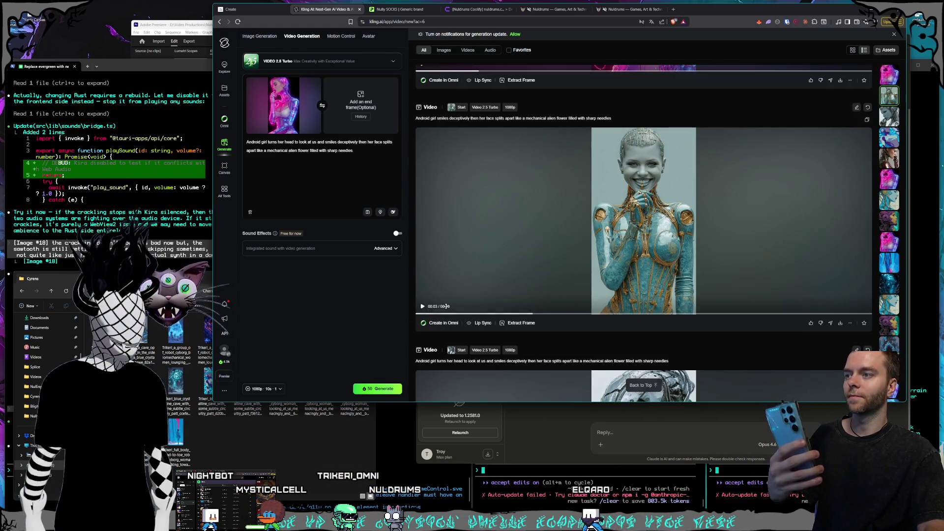
{"action": "left_click", "coordinate": [427, 313]}
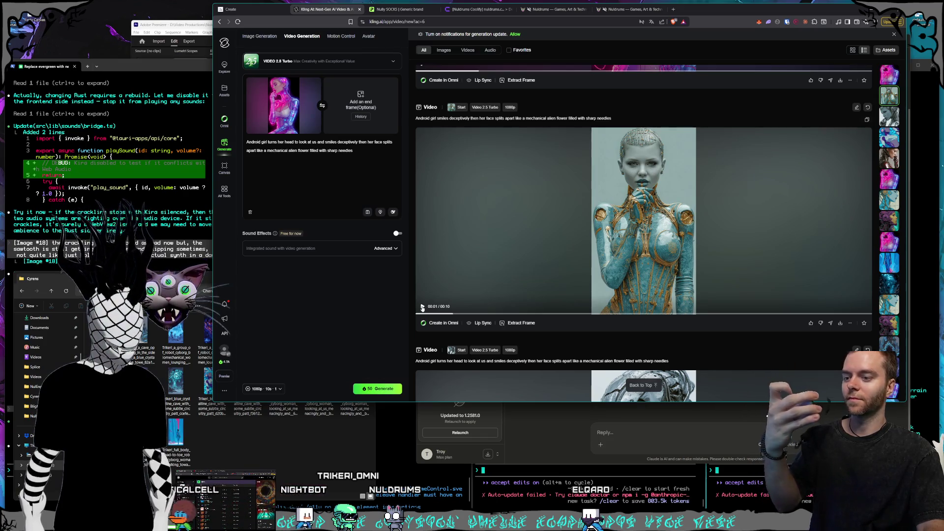
{"action": "left_click", "coordinate": [421, 305]}
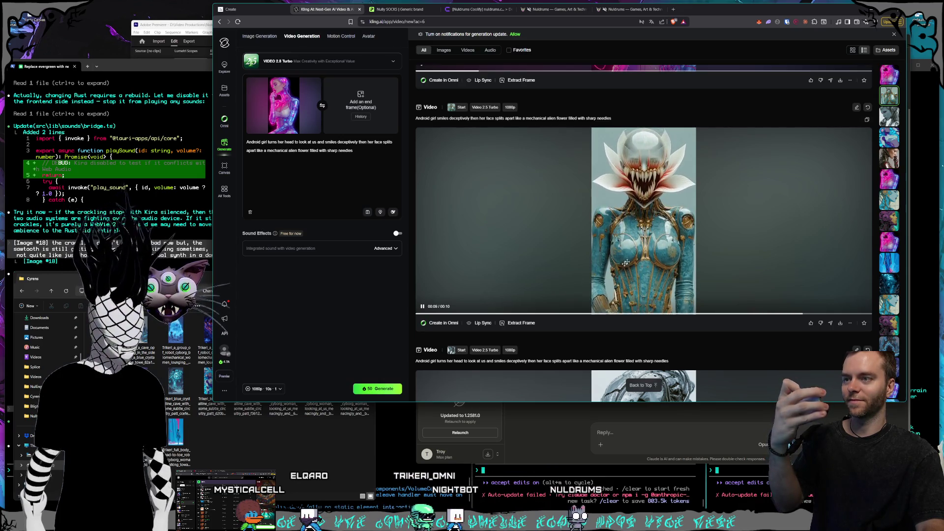
Step: Scroll further down the feed and restart the blue anime clip from 00:00
{"action": "scroll", "coordinate": [638, 235], "scroll_direction": "down", "scroll_amount": 5}
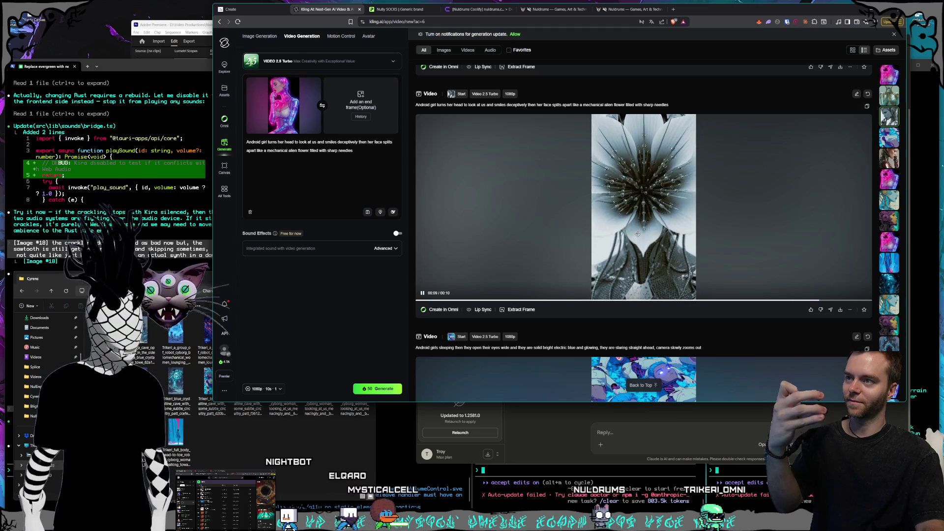
{"action": "scroll", "coordinate": [638, 236], "scroll_direction": "down", "scroll_amount": 4}
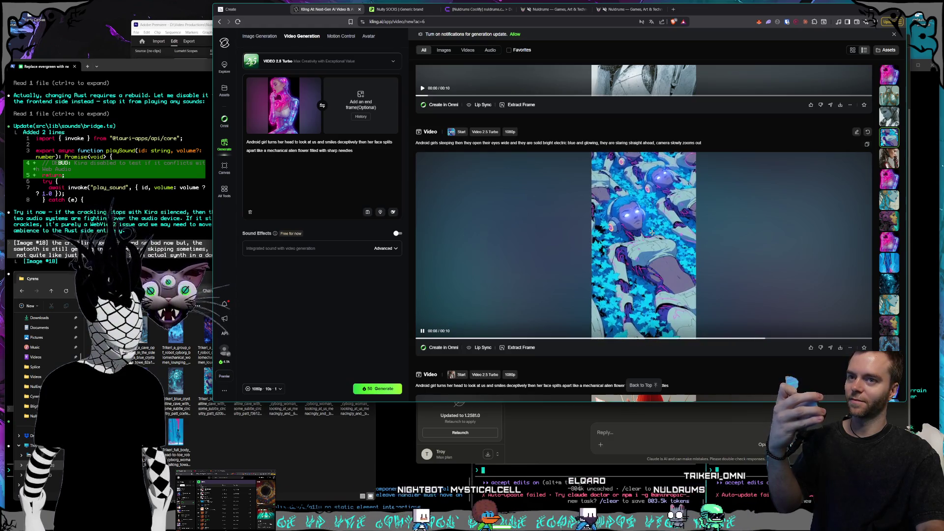
{"action": "scroll", "coordinate": [652, 232], "scroll_direction": "down", "scroll_amount": 4}
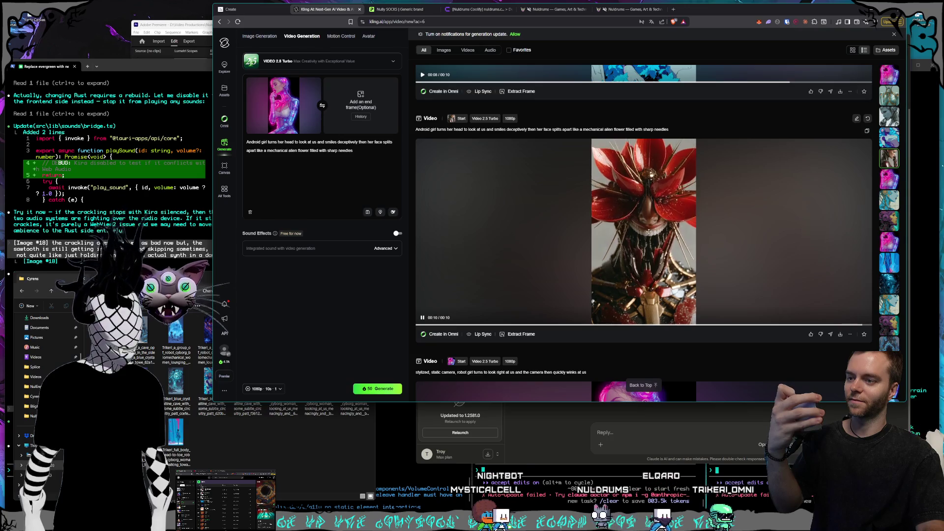
{"action": "scroll", "coordinate": [645, 239], "scroll_direction": "up", "scroll_amount": 3}
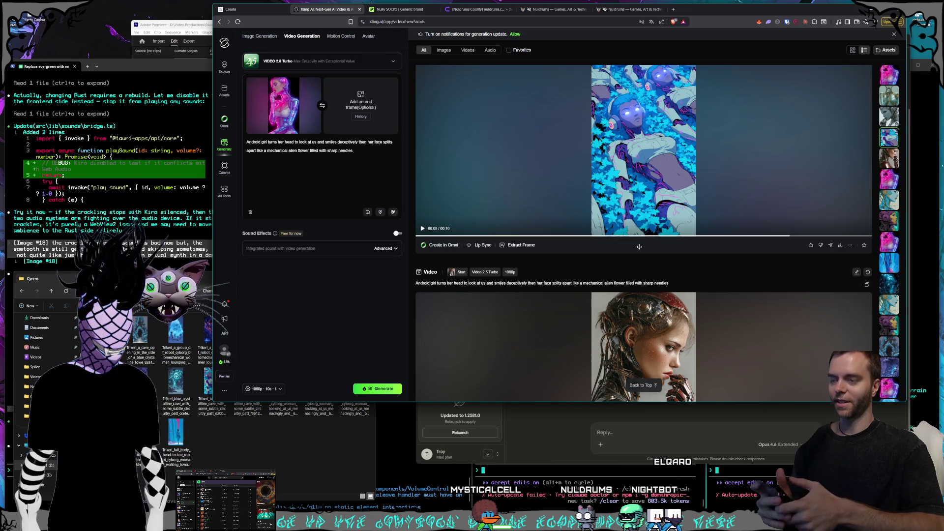
{"action": "scroll", "coordinate": [514, 215], "scroll_direction": "down", "scroll_amount": 1}
{"action": "scroll", "coordinate": [514, 215], "scroll_direction": "up", "scroll_amount": 1}
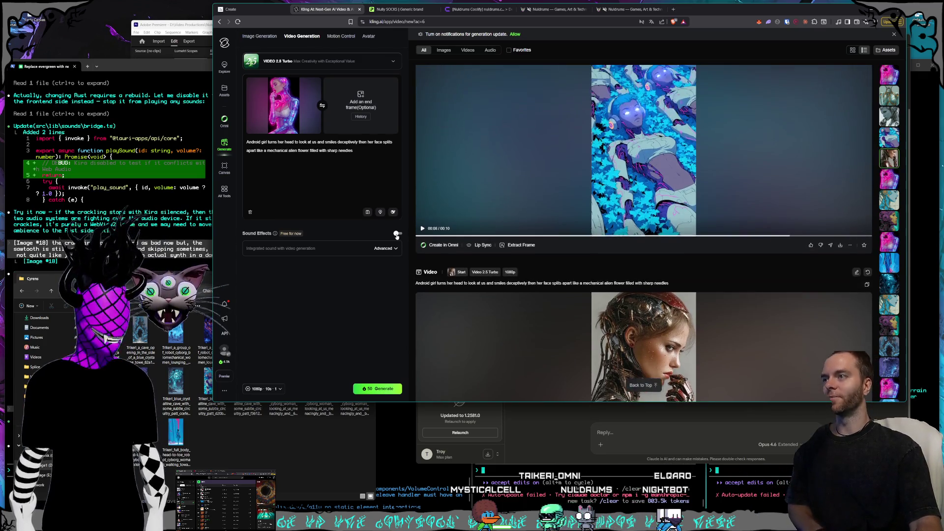
{"action": "left_click", "coordinate": [421, 238]}
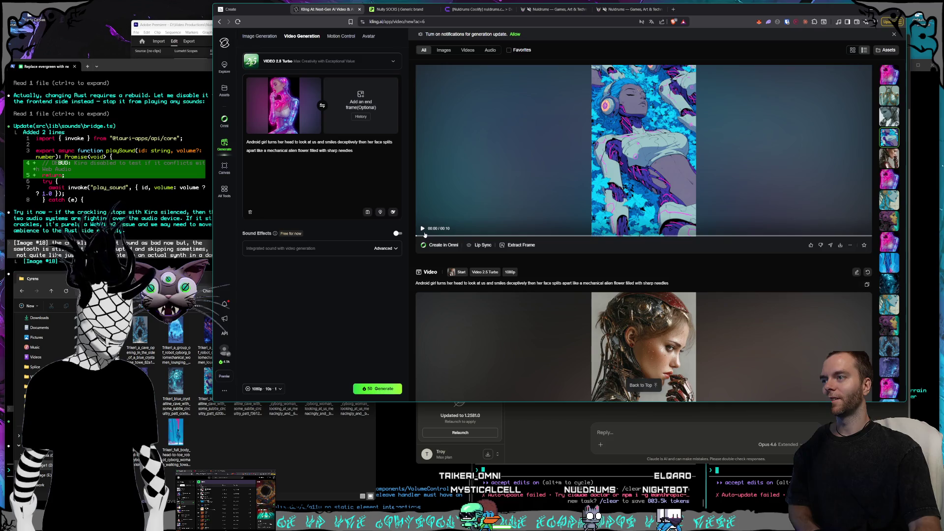
{"action": "scroll", "coordinate": [425, 235], "scroll_direction": "down", "scroll_amount": 2}
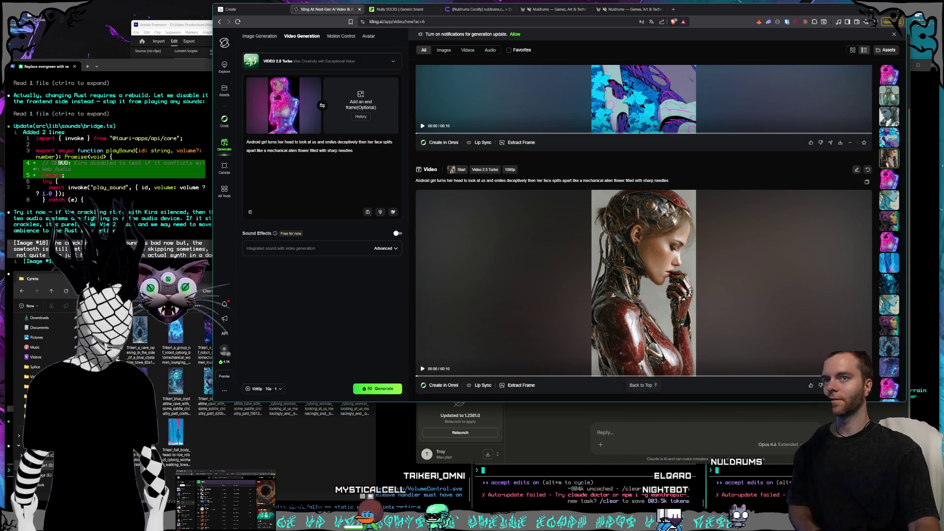
Step: Jump back through older generations (pink robot-girl, blue-faced woman, silver robot) to the teal-and-gold android
{"action": "left_click", "coordinate": [889, 180]}
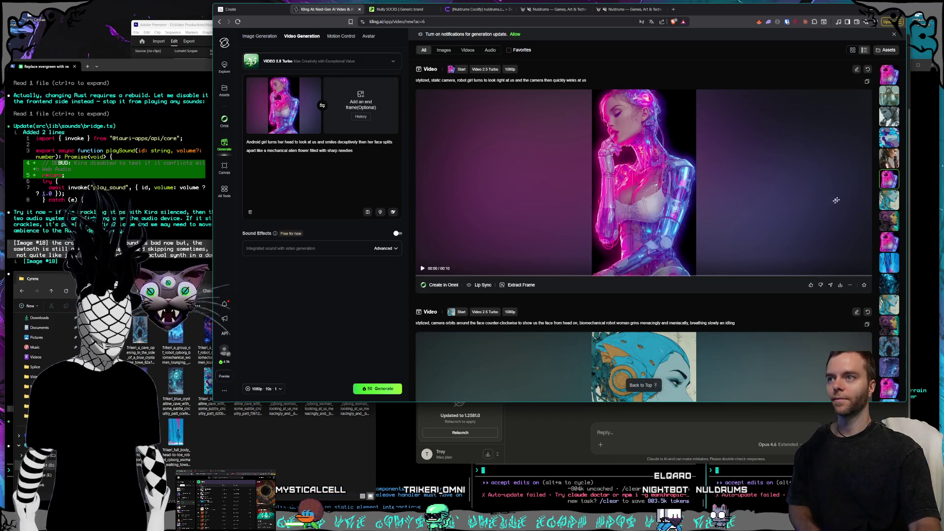
{"action": "left_click", "coordinate": [895, 209]}
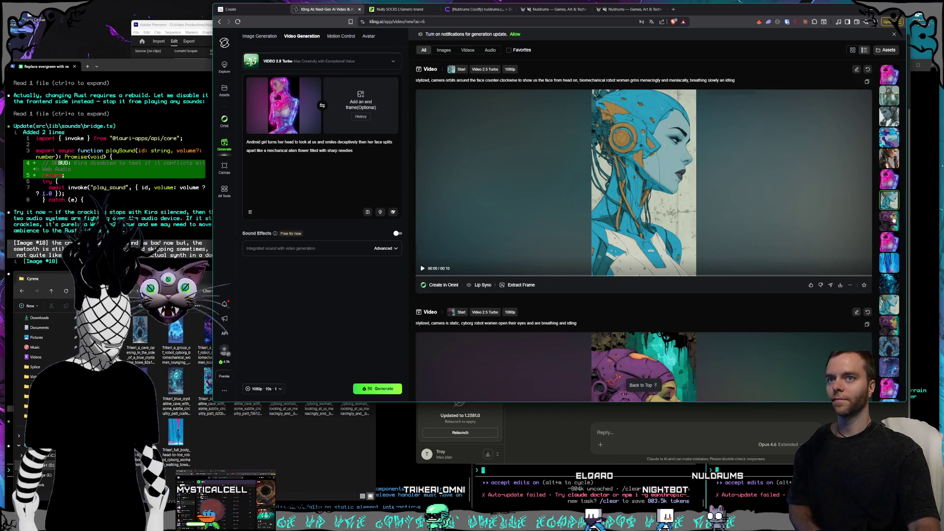
{"action": "left_click", "coordinate": [894, 237]}
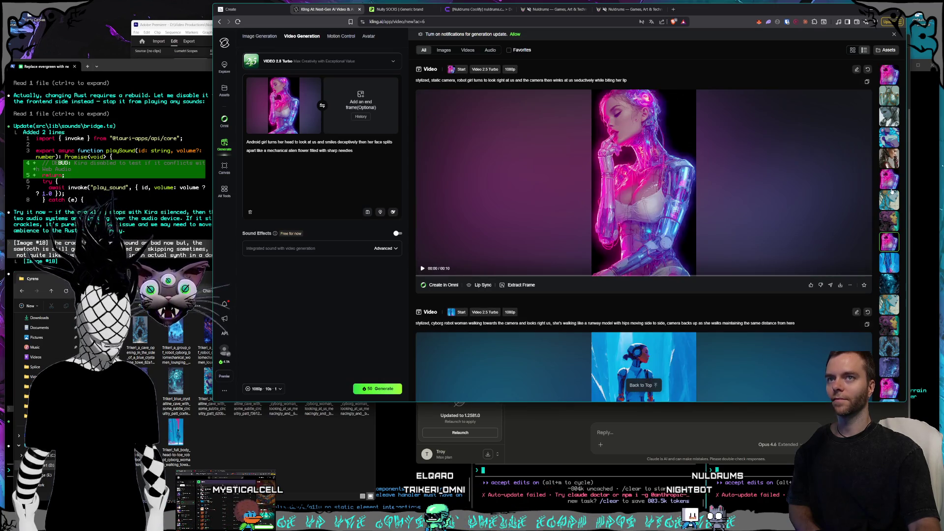
{"action": "left_click", "coordinate": [891, 138]}
{"action": "left_click", "coordinate": [892, 118]}
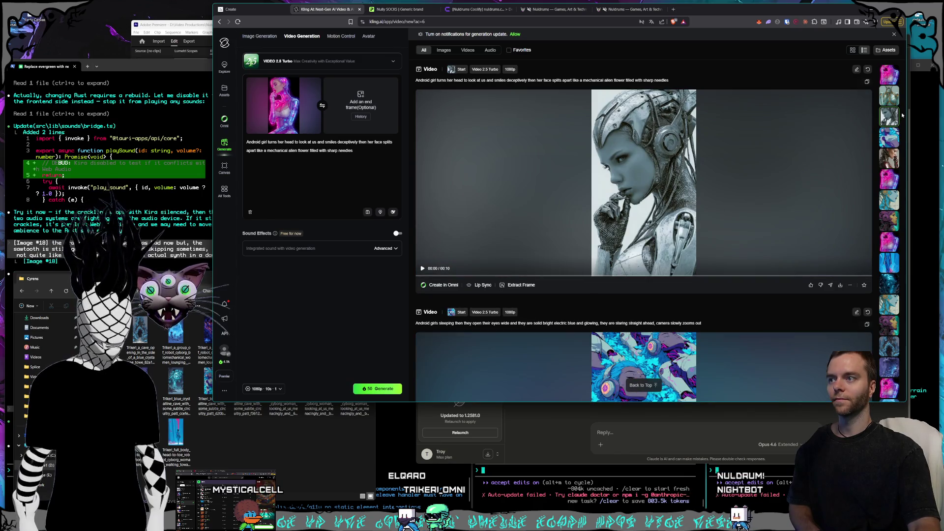
{"action": "left_click", "coordinate": [894, 98]}
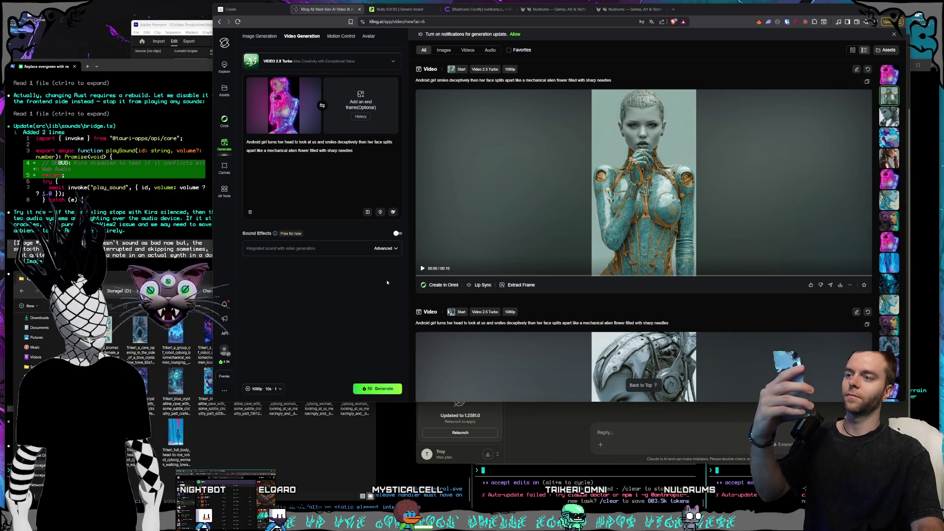
Step: Play the teal-and-gold android clip, scroll down the feed, and pause the red robot-woman clip
{"action": "left_click", "coordinate": [550, 212]}
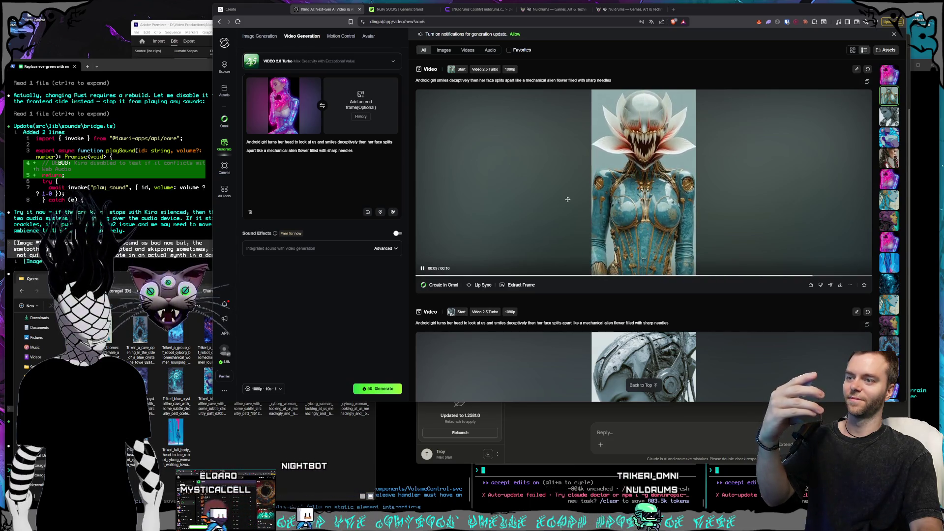
{"action": "scroll", "coordinate": [599, 193], "scroll_direction": "down", "scroll_amount": 1}
{"action": "scroll", "coordinate": [599, 193], "scroll_direction": "down", "scroll_amount": 4}
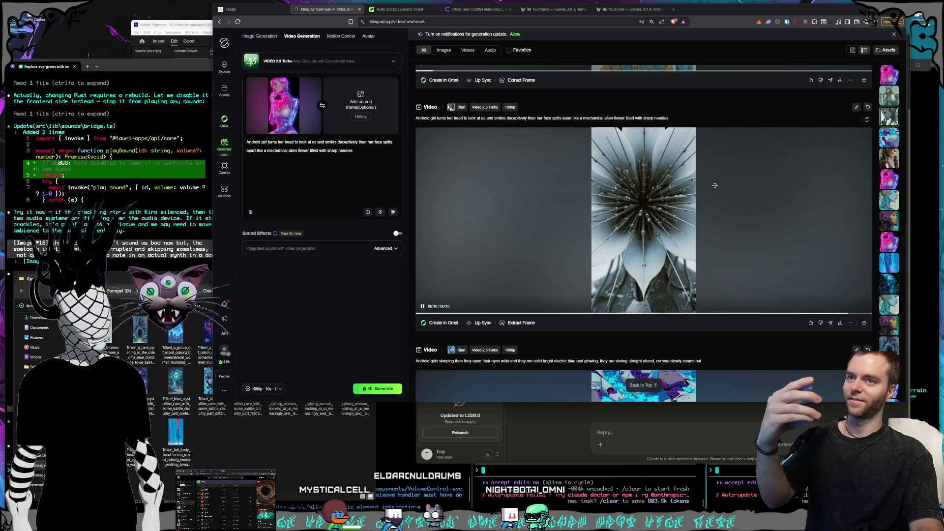
{"action": "scroll", "coordinate": [716, 186], "scroll_direction": "down", "scroll_amount": 4}
{"action": "scroll", "coordinate": [714, 186], "scroll_direction": "down", "scroll_amount": 1}
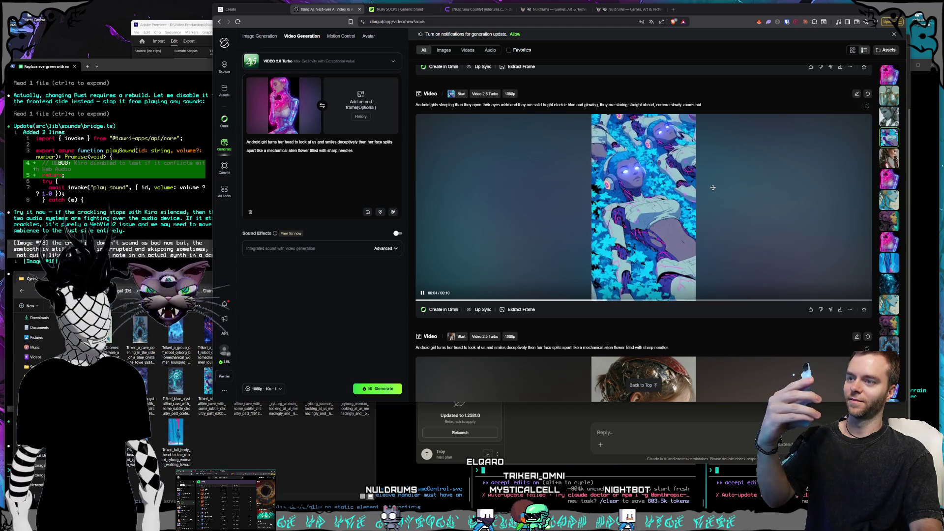
{"action": "scroll", "coordinate": [713, 188], "scroll_direction": "down", "scroll_amount": 4}
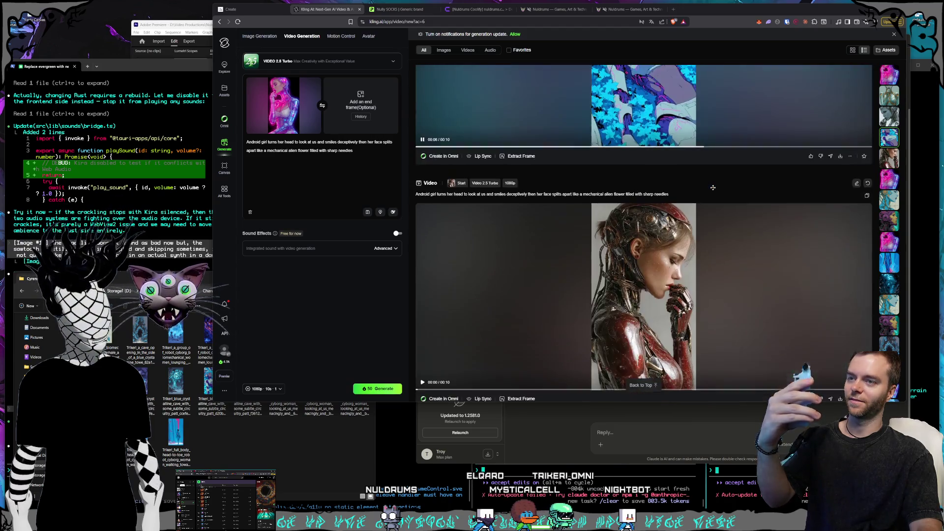
{"action": "scroll", "coordinate": [714, 199], "scroll_direction": "down", "scroll_amount": 1}
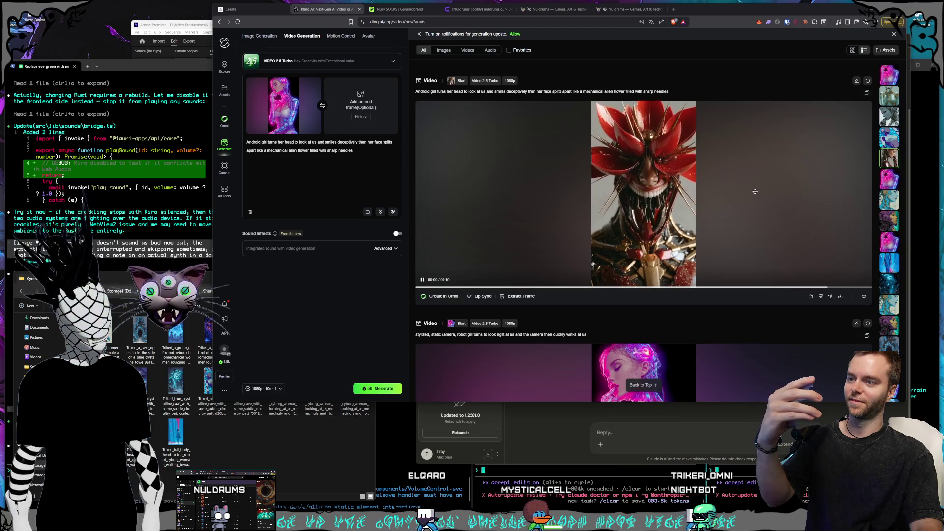
{"action": "left_click", "coordinate": [423, 280]}
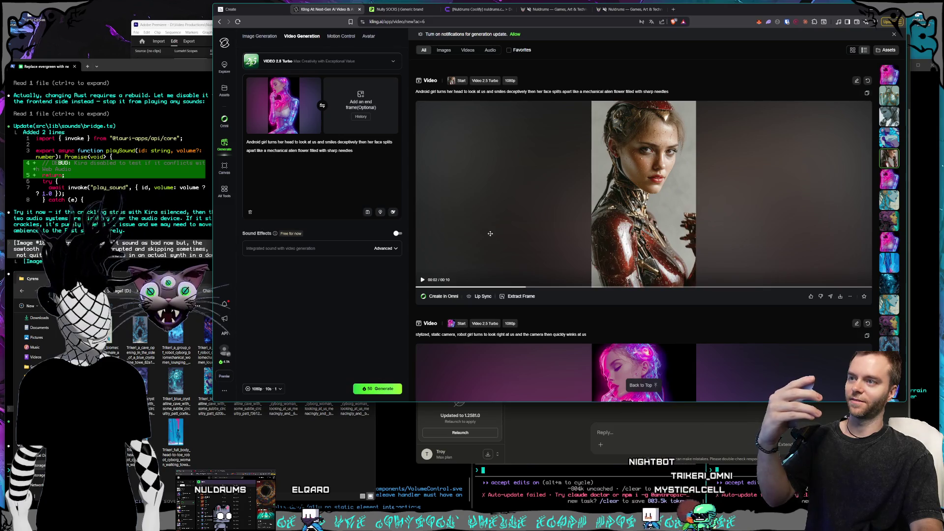
{"action": "scroll", "coordinate": [490, 234], "scroll_direction": "down", "scroll_amount": 10}
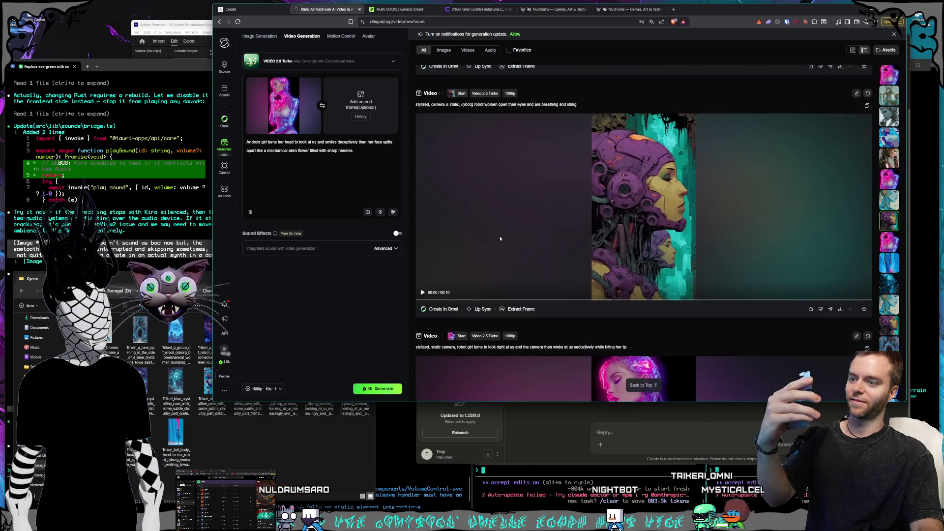
{"action": "scroll", "coordinate": [500, 238], "scroll_direction": "down", "scroll_amount": 4}
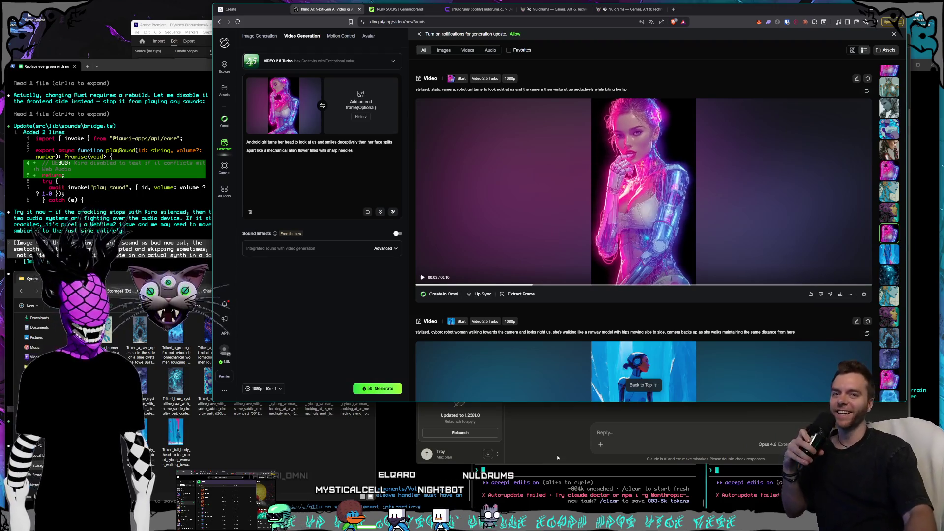
Step: Extract the flower-face frame from the red android clip and capture it as the start image
{"action": "scroll", "coordinate": [557, 234], "scroll_direction": "up", "scroll_amount": 10}
{"action": "scroll", "coordinate": [628, 297], "scroll_direction": "up", "scroll_amount": 2}
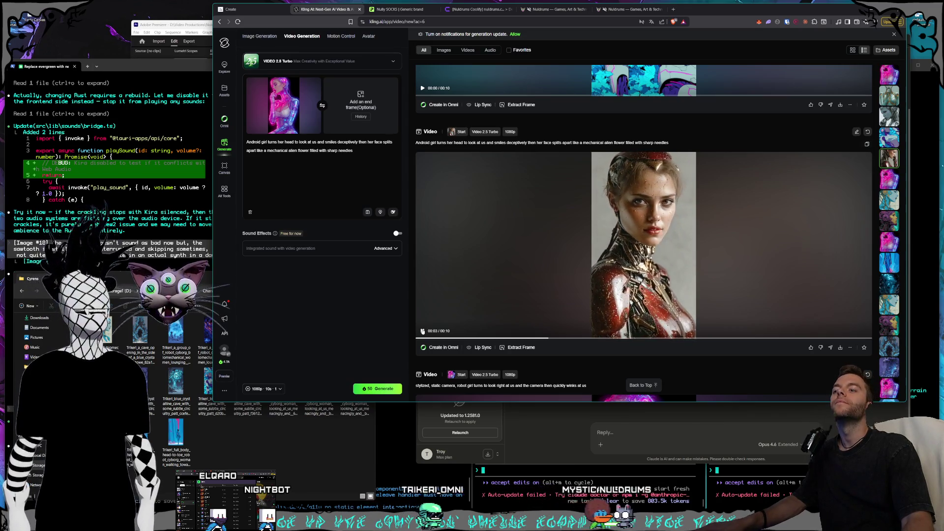
{"action": "left_click", "coordinate": [512, 347]}
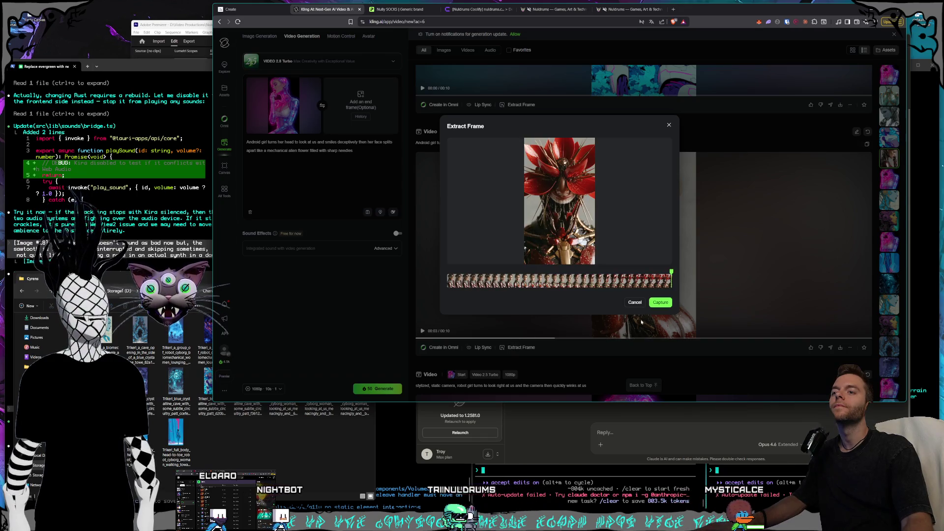
{"action": "left_click", "coordinate": [661, 303]}
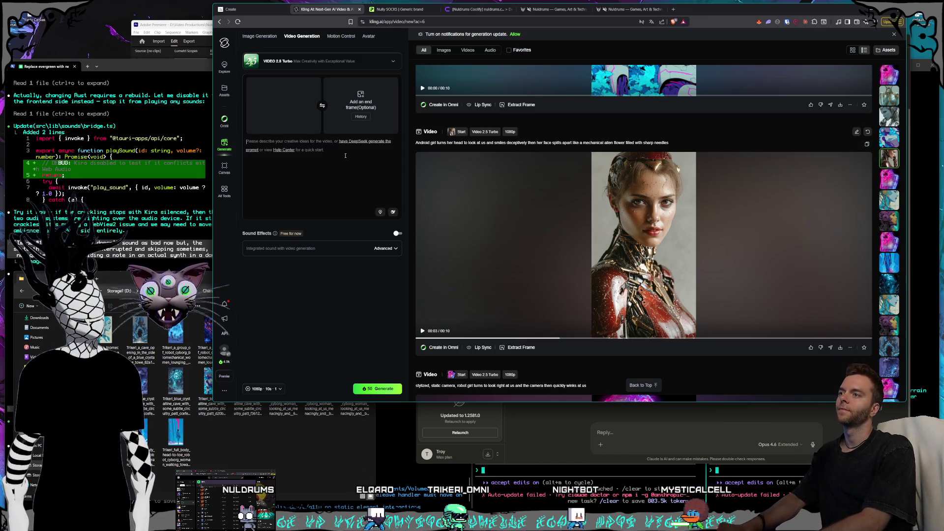
Step: Write a prompt about an alien flower-headed robot leaping at the camera to attack, with length 5s
{"action": "type", "text": "alien flower h"}
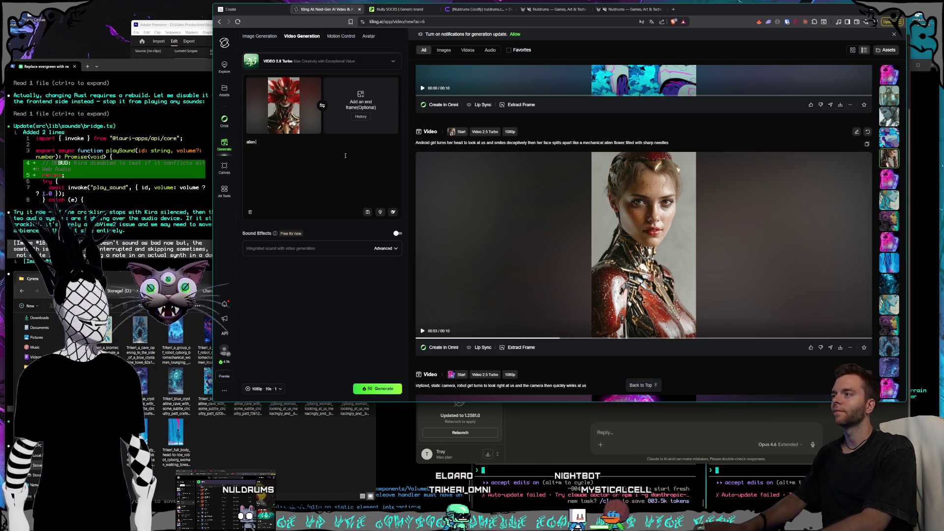
{"action": "type", "text": "ea"}
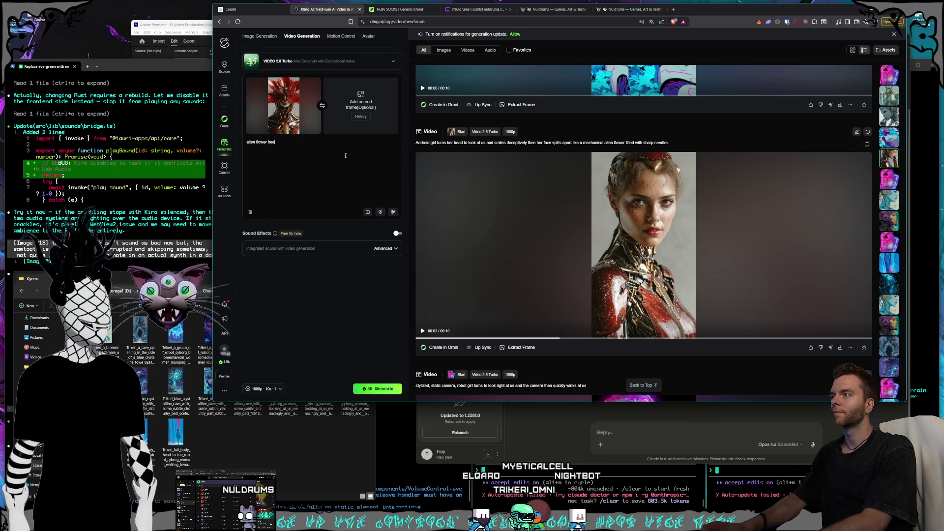
{"action": "type", "text": "ds"}
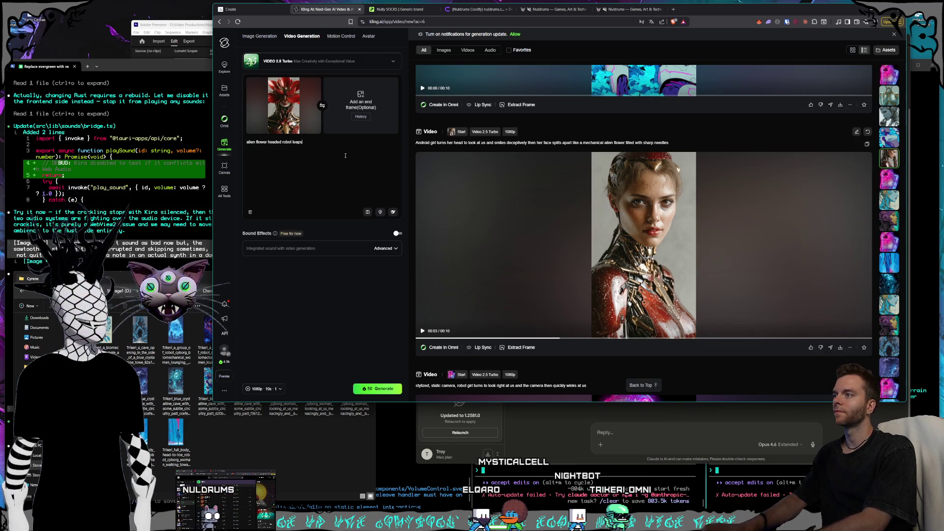
{"action": "type", "text": "us toward the camera to attack us and "}
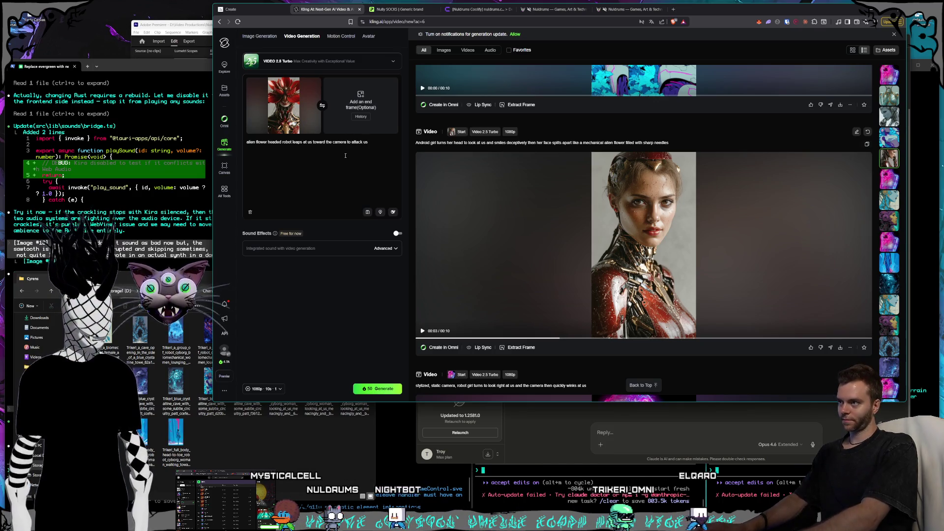
{"action": "type", "text": "the camer"}
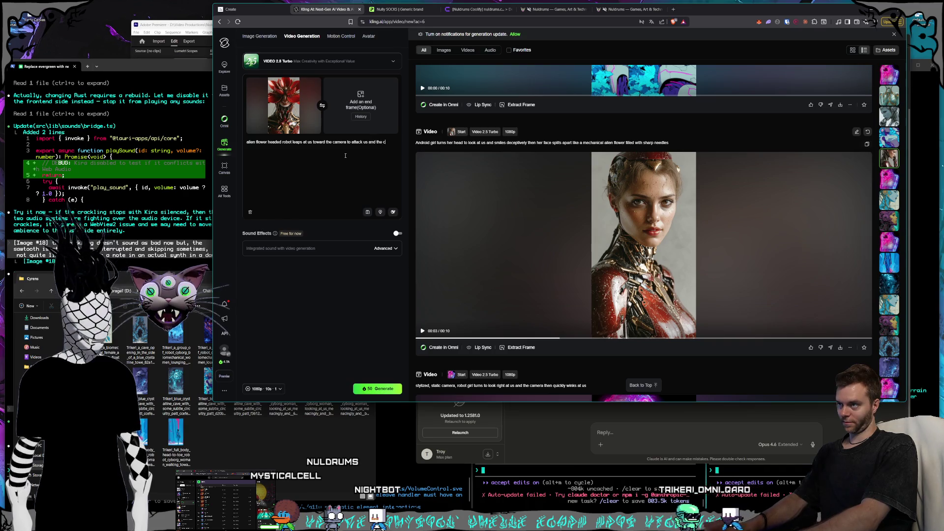
{"action": "type", "text": "a"}
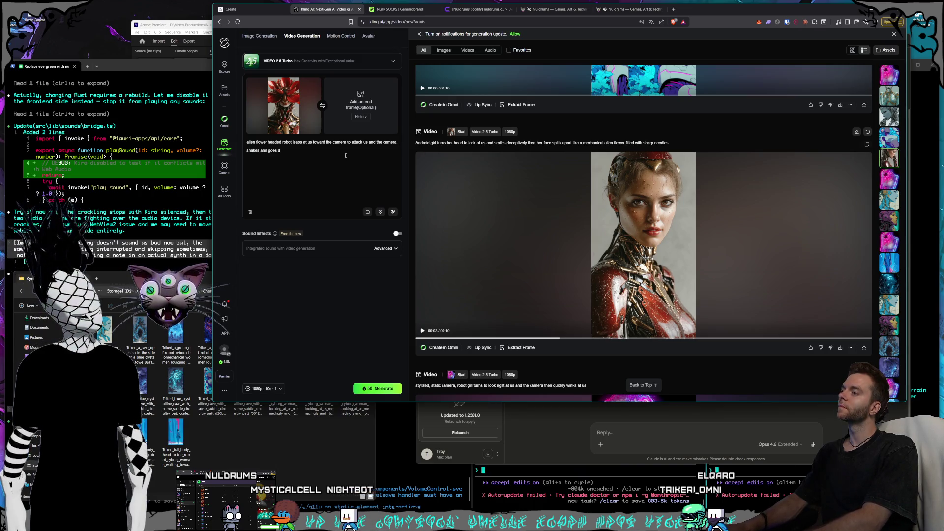
{"action": "type", "text": "er the attack after the attack"}
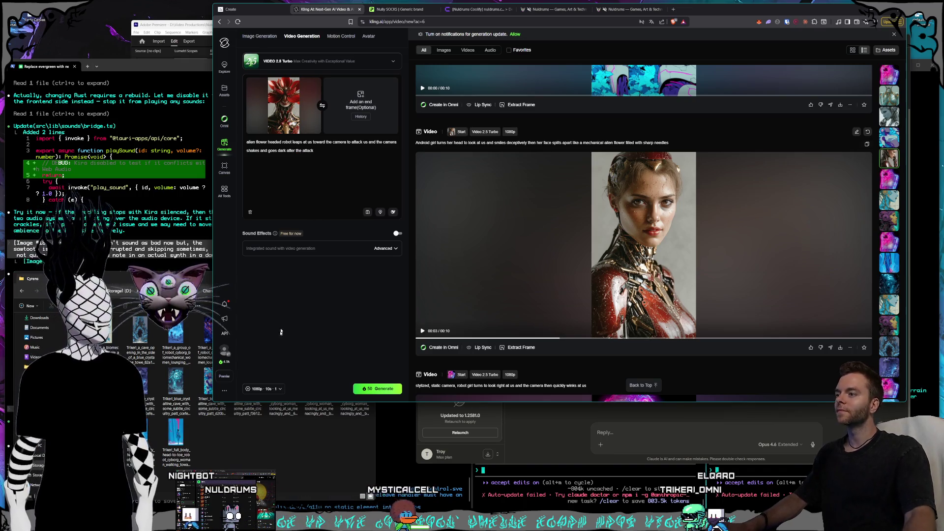
{"action": "left_click", "coordinate": [260, 389]}
{"action": "left_click", "coordinate": [276, 344]}
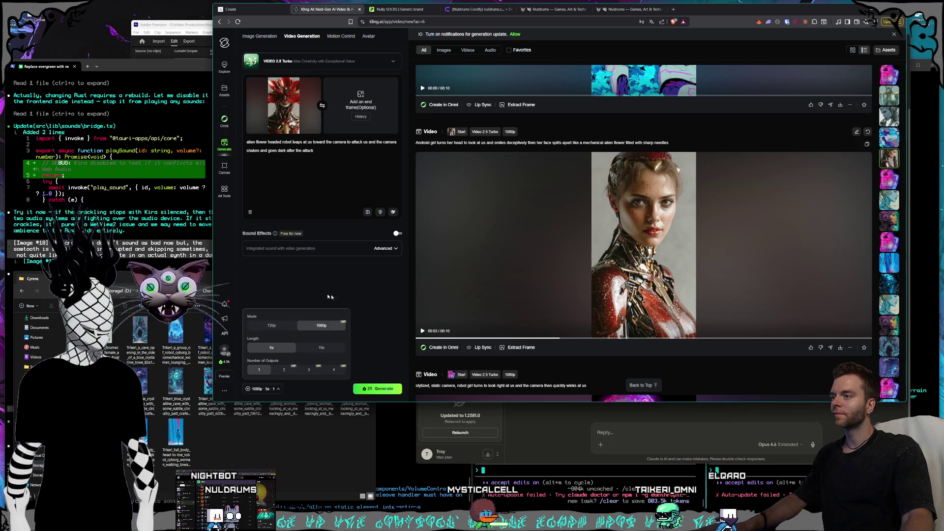
Step: Generate the 5-second flower-headed robot video and replay the finished clip in the feed
{"action": "left_click", "coordinate": [377, 388]}
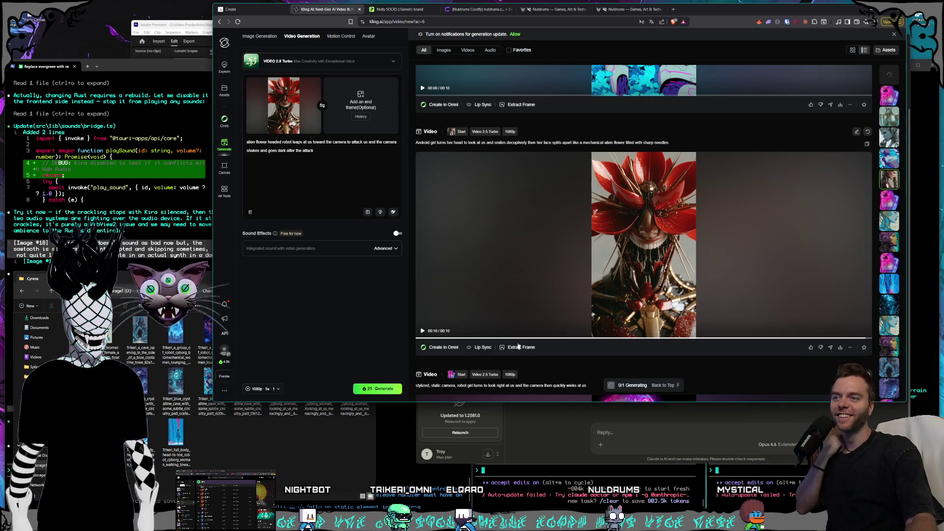
{"action": "left_click", "coordinate": [525, 340]}
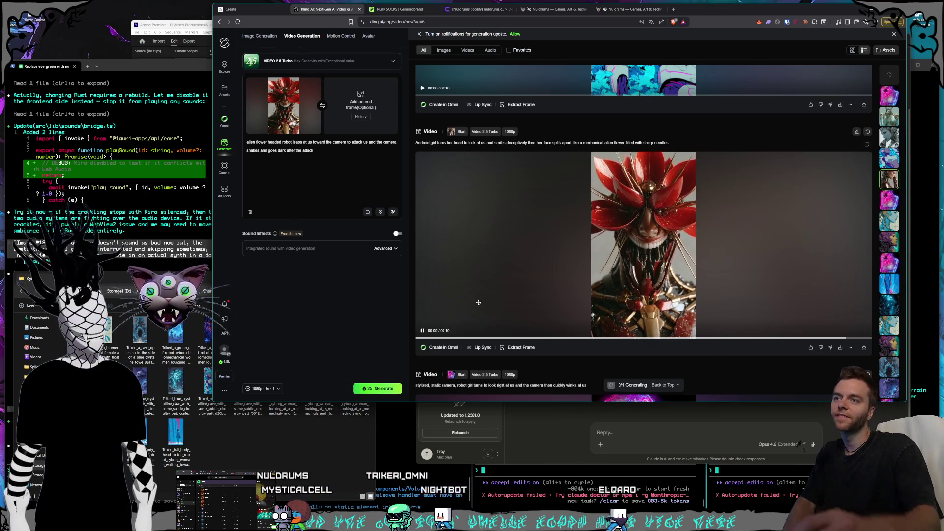
Step: Scroll down through earlier clips in the results feed, then back up to the pending generation
{"action": "scroll", "coordinate": [567, 258], "scroll_direction": "down", "scroll_amount": 4}
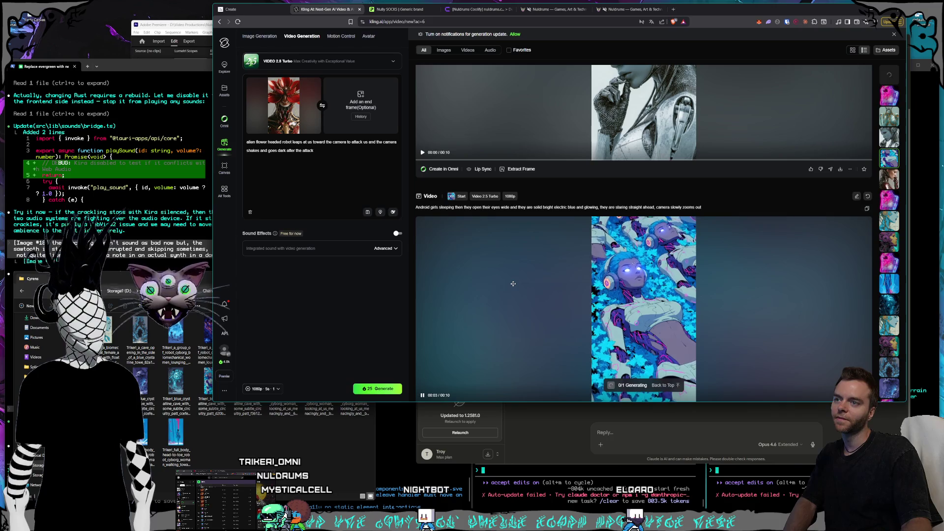
{"action": "scroll", "coordinate": [514, 285], "scroll_direction": "up", "scroll_amount": 4}
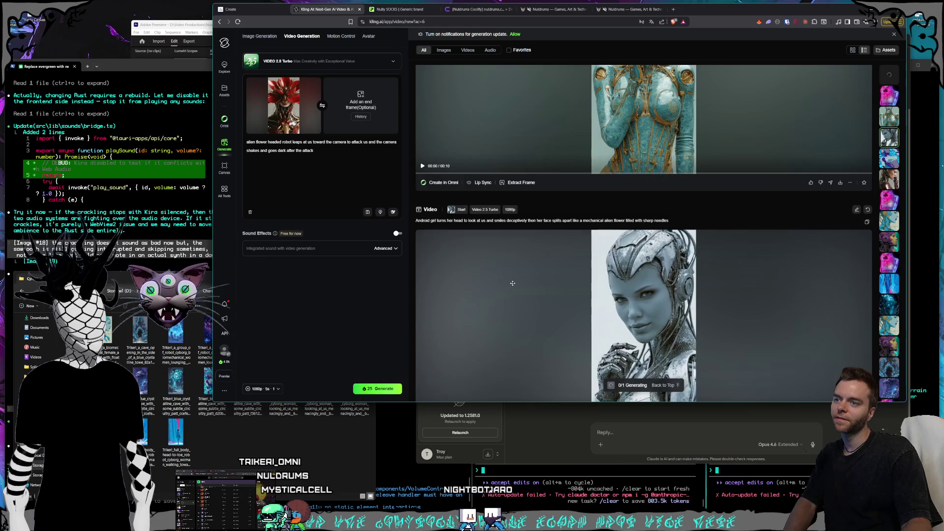
{"action": "scroll", "coordinate": [513, 283], "scroll_direction": "down", "scroll_amount": 1}
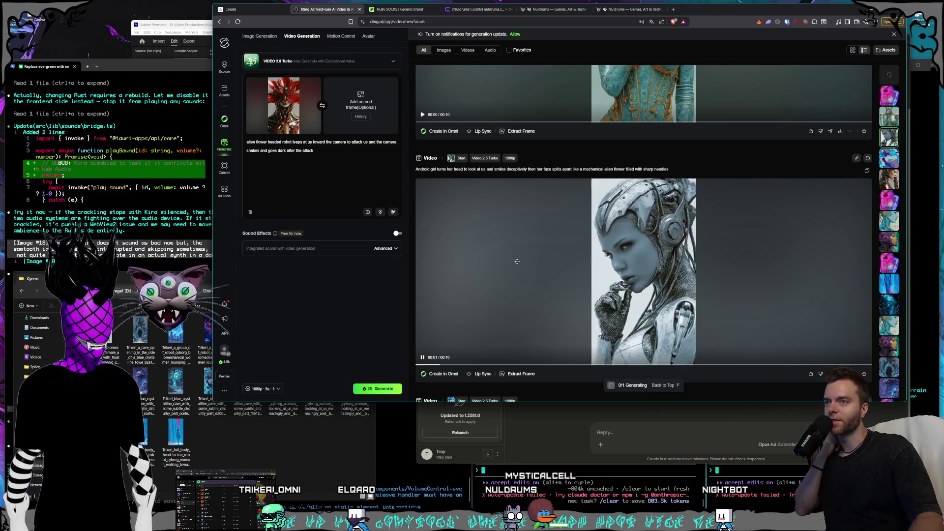
{"action": "scroll", "coordinate": [518, 264], "scroll_direction": "up", "scroll_amount": 4}
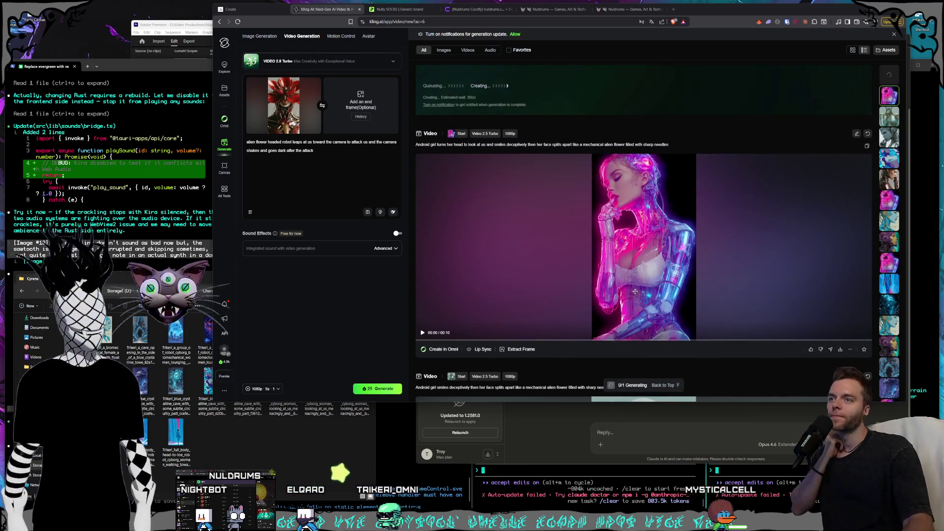
Step: Scroll down the feed to the full-body teal-and-gold robot woman dancing clip
{"action": "scroll", "coordinate": [635, 291], "scroll_direction": "down", "scroll_amount": 4}
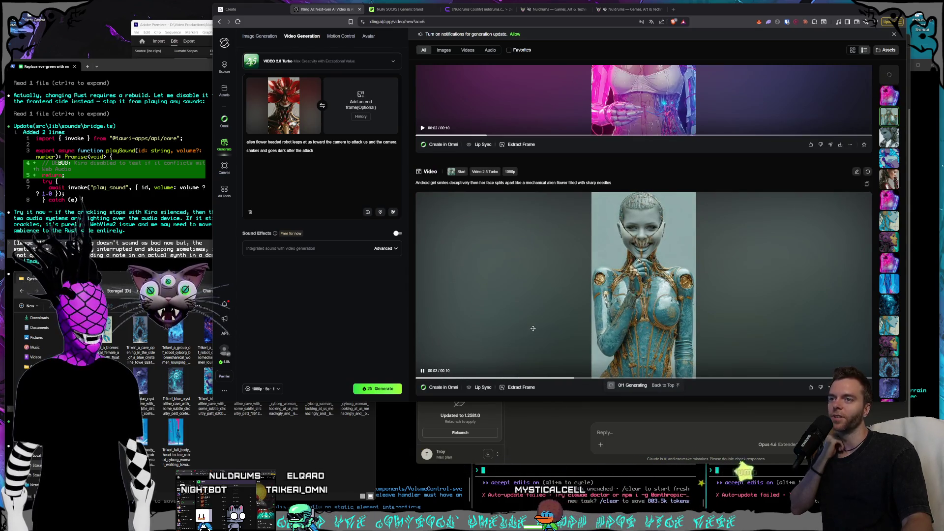
{"action": "scroll", "coordinate": [623, 287], "scroll_direction": "down", "scroll_amount": 12}
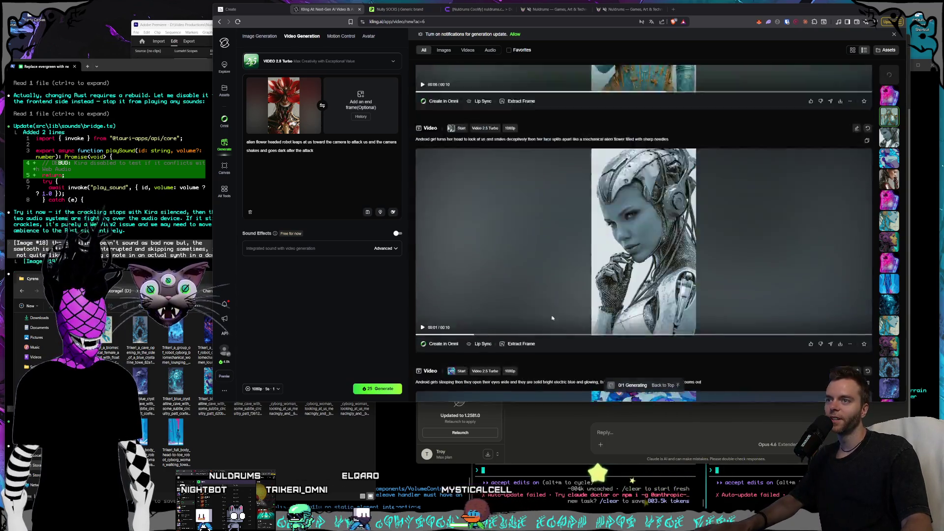
{"action": "scroll", "coordinate": [624, 287], "scroll_direction": "down", "scroll_amount": 3}
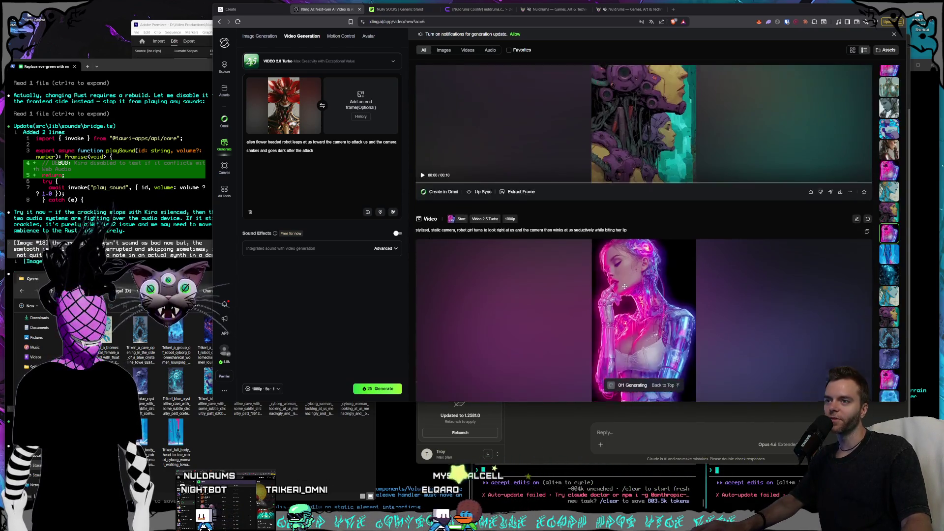
{"action": "scroll", "coordinate": [623, 287], "scroll_direction": "down", "scroll_amount": 15}
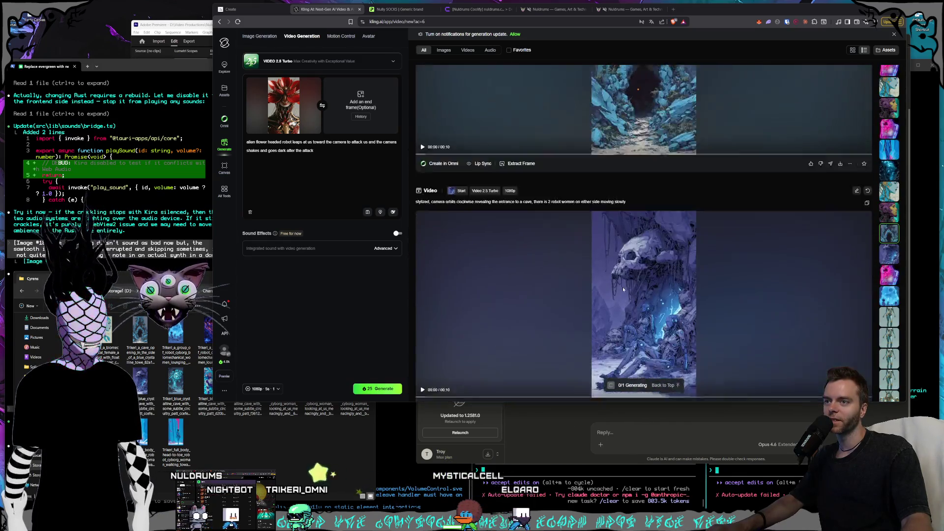
{"action": "scroll", "coordinate": [618, 294], "scroll_direction": "down", "scroll_amount": 2}
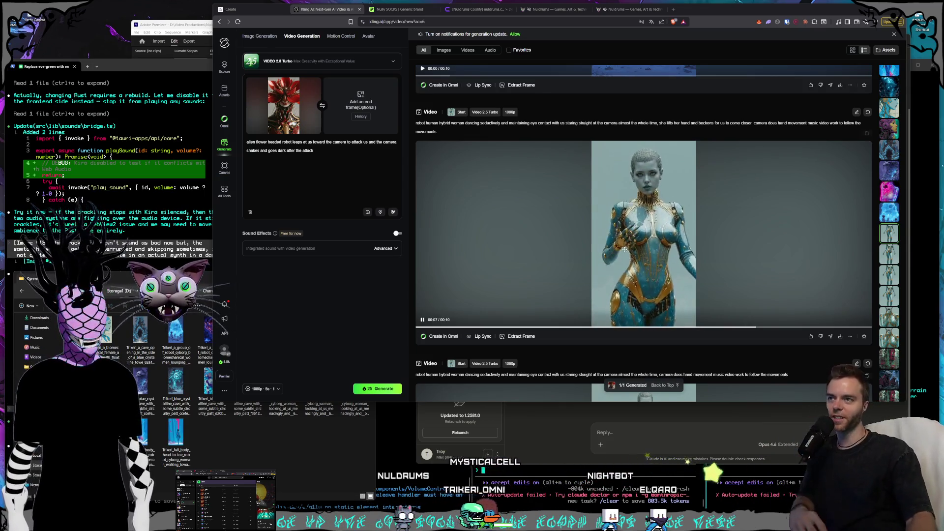
{"action": "scroll", "coordinate": [606, 255], "scroll_direction": "down", "scroll_amount": 4}
{"action": "scroll", "coordinate": [643, 213], "scroll_direction": "down", "scroll_amount": 3}
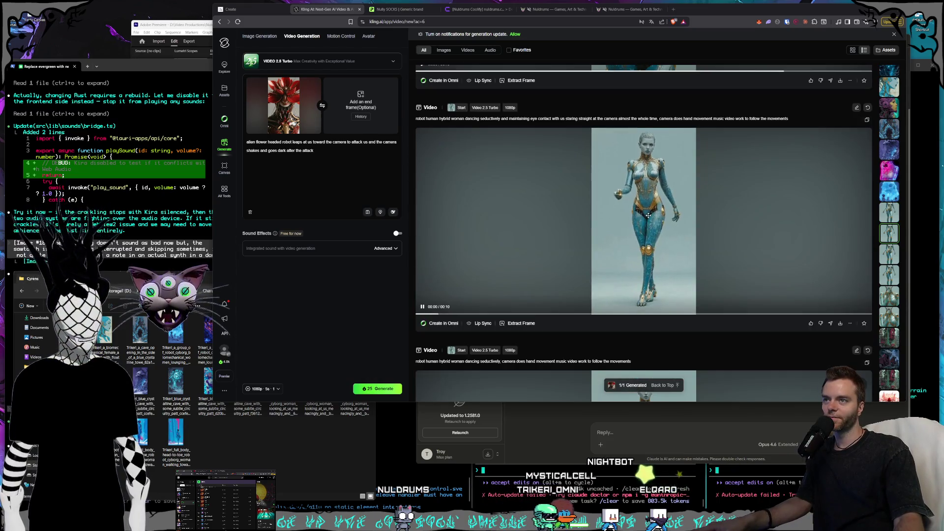
{"action": "scroll", "coordinate": [643, 213], "scroll_direction": "down", "scroll_amount": 3}
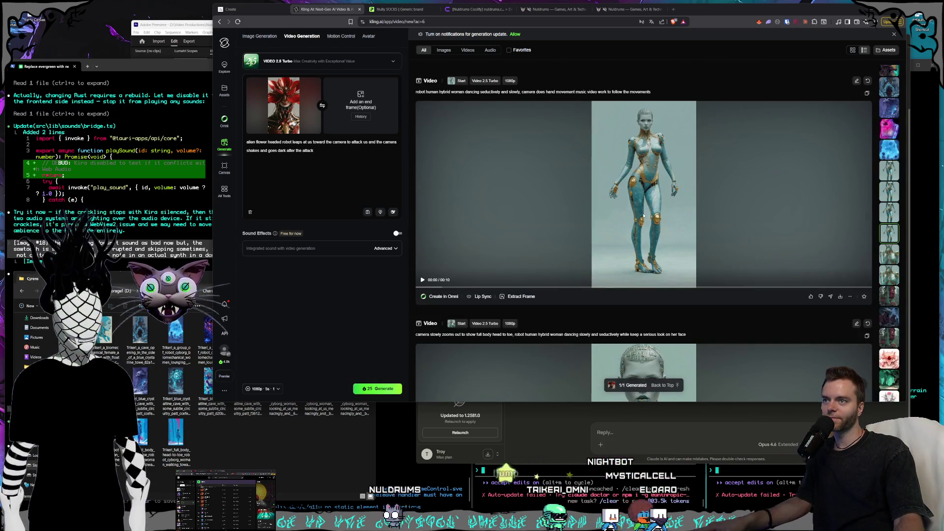
{"action": "scroll", "coordinate": [644, 214], "scroll_direction": "down", "scroll_amount": 4}
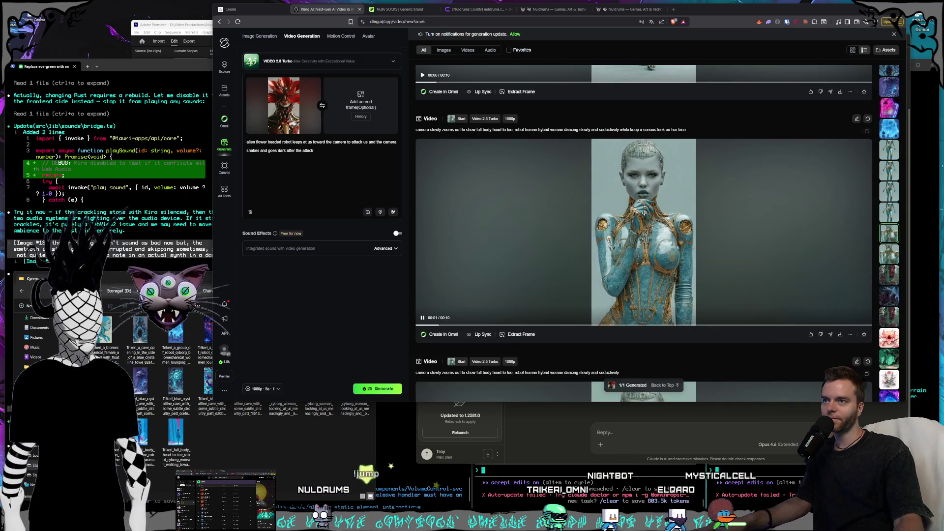
{"action": "scroll", "coordinate": [644, 213], "scroll_direction": "down", "scroll_amount": 5}
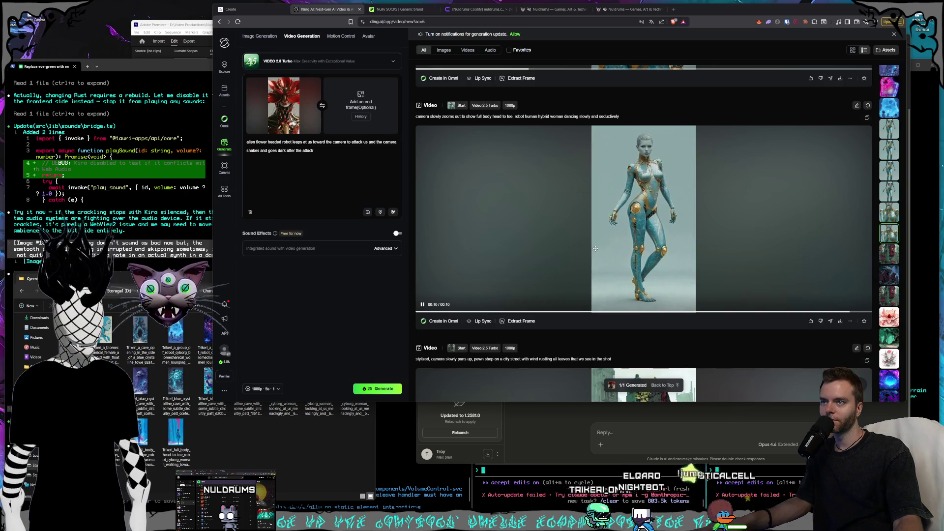
Step: Capture a frame of the standing teal-and-gold robot woman as the new start frame
{"action": "left_click", "coordinate": [520, 322]}
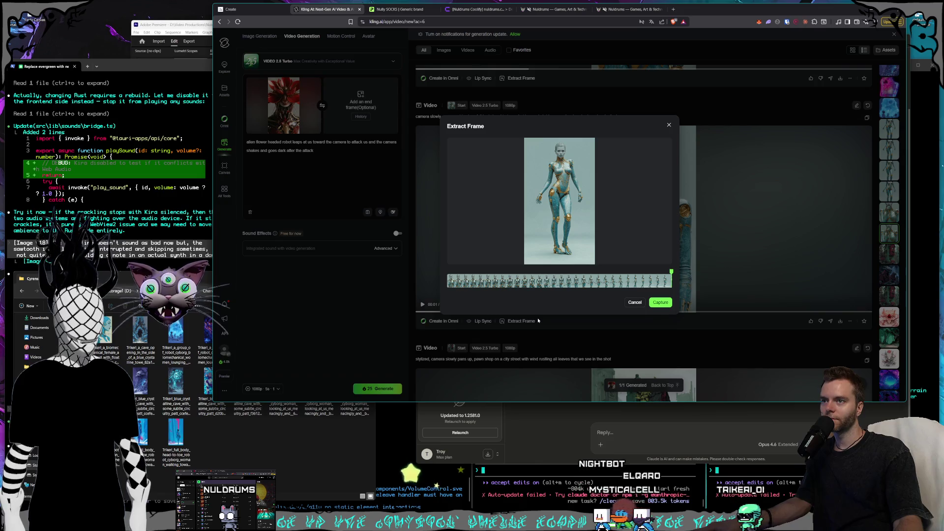
{"action": "left_click", "coordinate": [664, 302]}
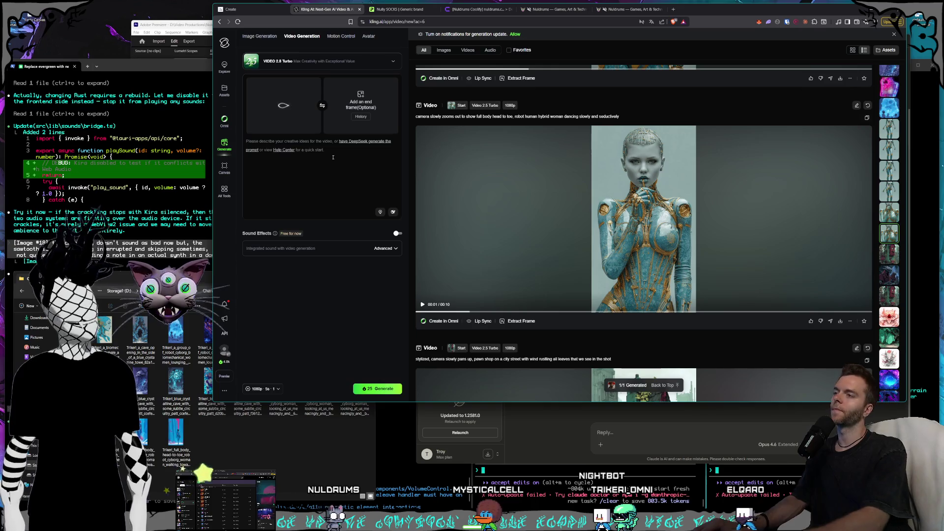
{"action": "scroll", "coordinate": [558, 227], "scroll_direction": "up", "scroll_amount": 5}
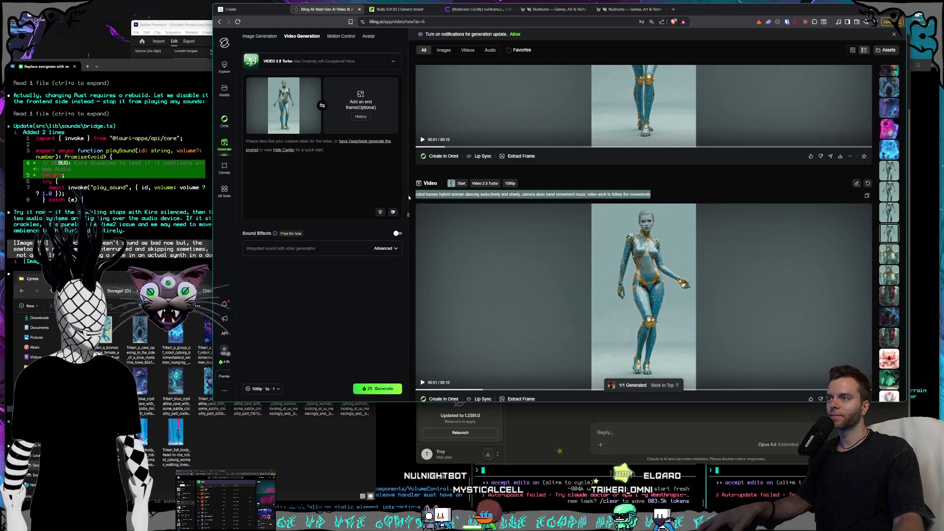
Step: Paste the earlier prompt, trim it, swap 'dancing seductively and slowly' for 'twerking', and generate at 10s
{"action": "left_click", "coordinate": [325, 173]}
{"action": "key", "text": "ctrl+v"}
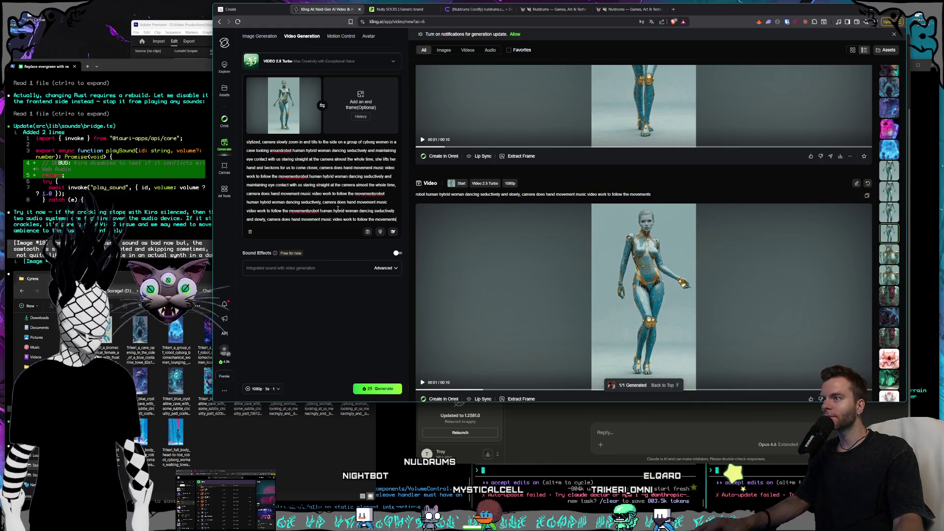
{"action": "key", "text": "ctrl+shift+Home"}
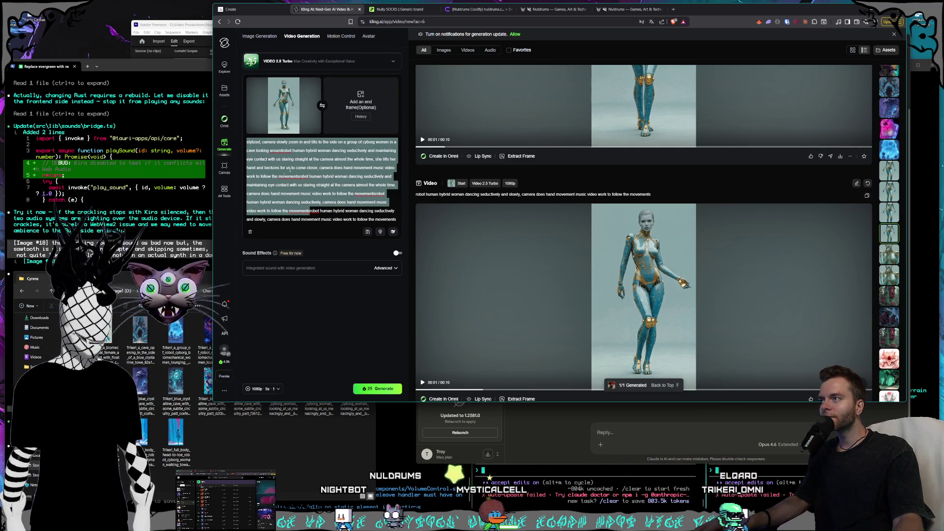
{"action": "key", "text": "BackSpace"}
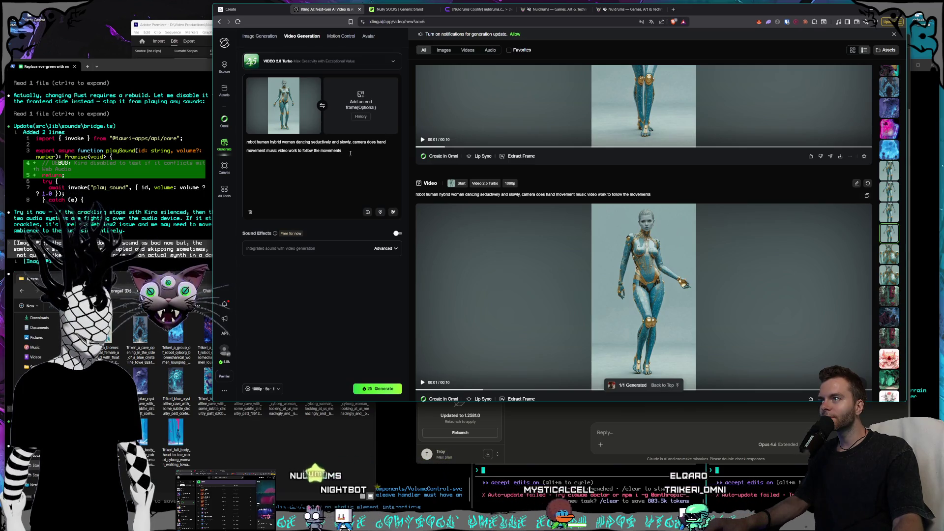
{"action": "left_click_drag", "start_coordinate": [351, 142], "coordinate": [296, 143]}
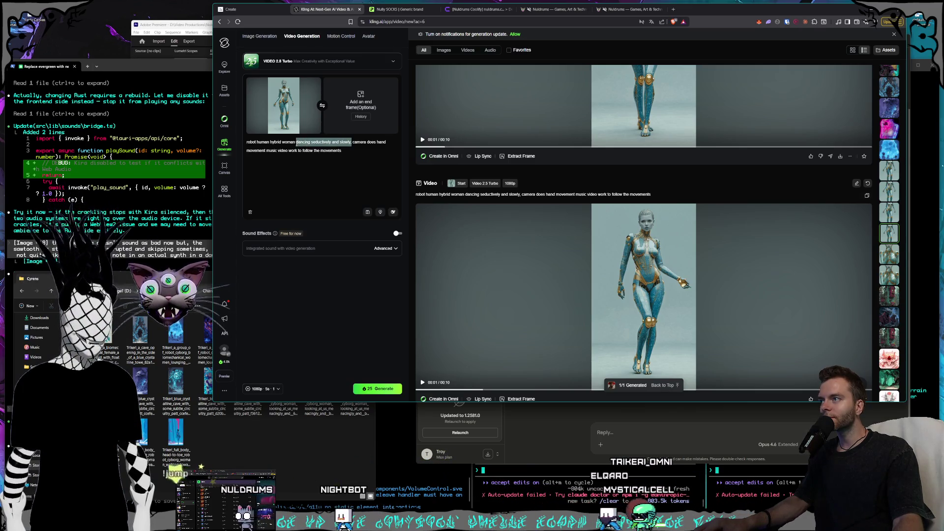
{"action": "type", "text": "twerk"}
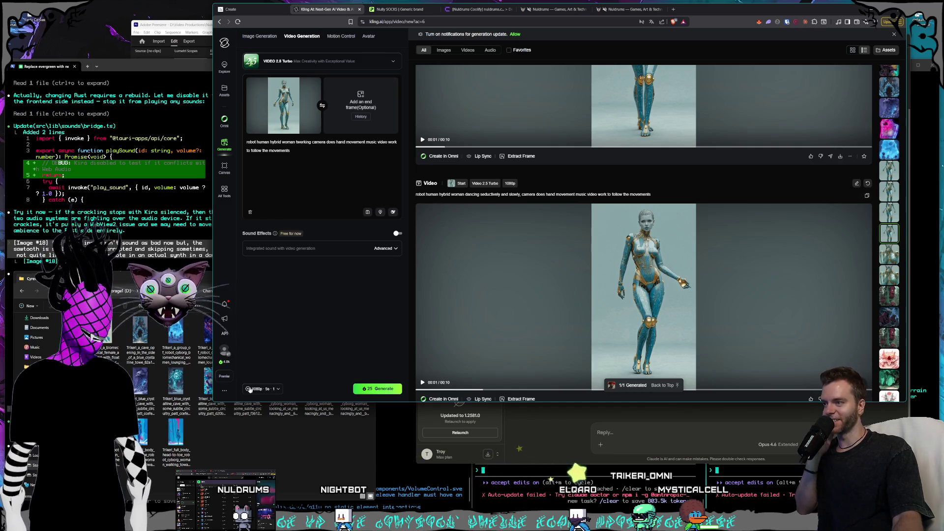
{"action": "left_click", "coordinate": [305, 348]}
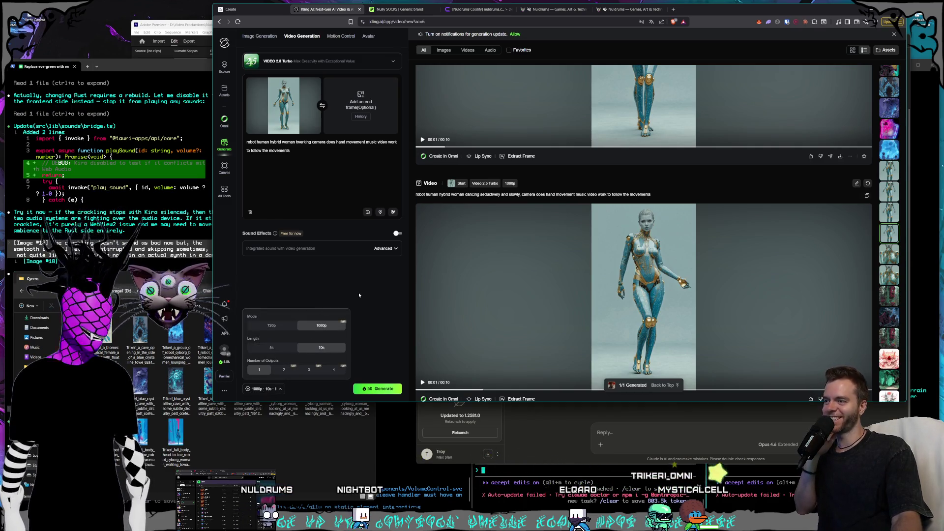
{"action": "left_click", "coordinate": [378, 389]}
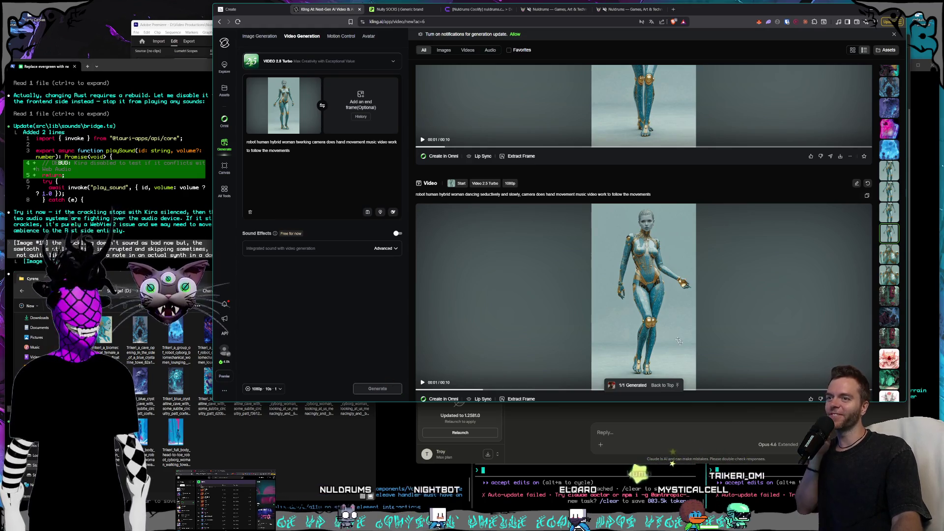